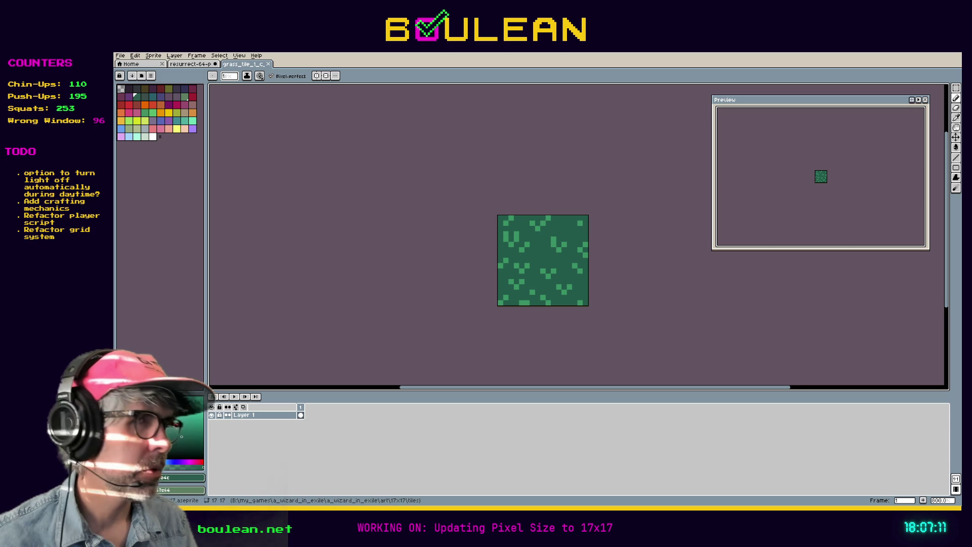
# Compare the smaller and larger grass tuft versions, settling on the zoomed, recentred 16x16 outlined tuft.
pyautogui.scroll(4, 606, 241)
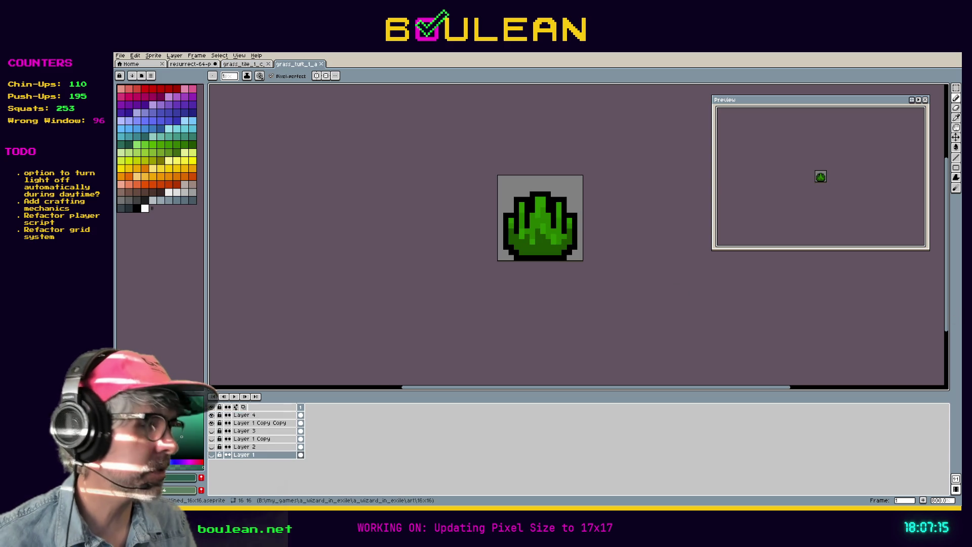
pyautogui.scroll(2, 658, 280)
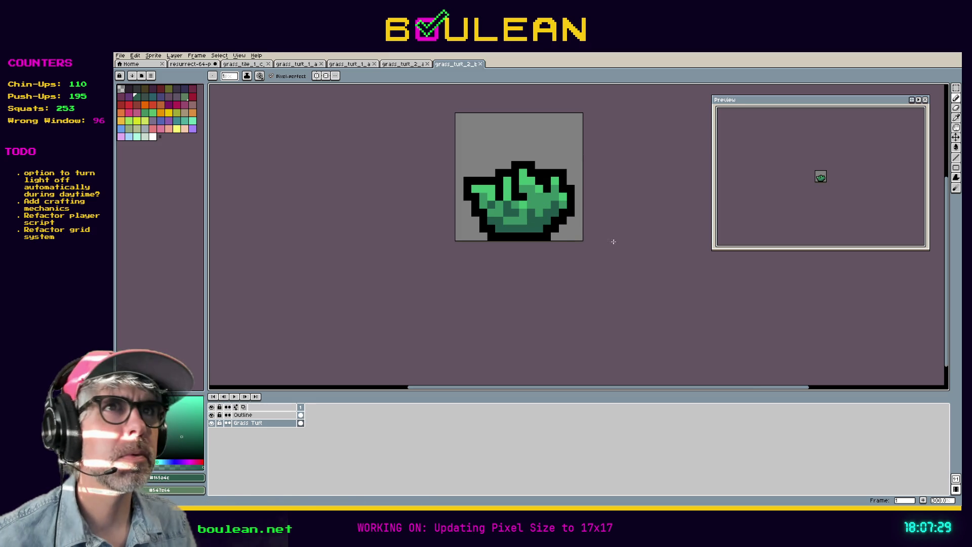
pyautogui.click(408, 66)
pyautogui.click(449, 66)
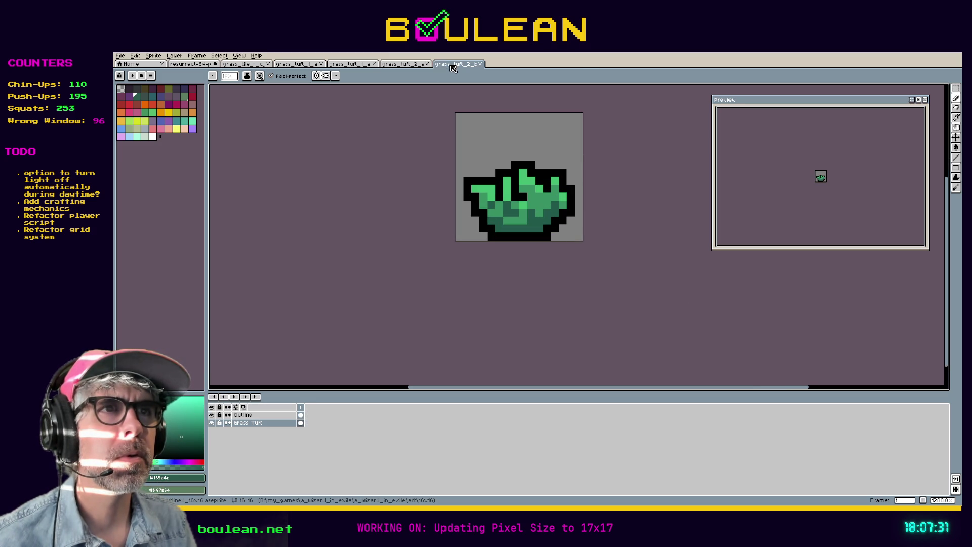
pyautogui.click(425, 67)
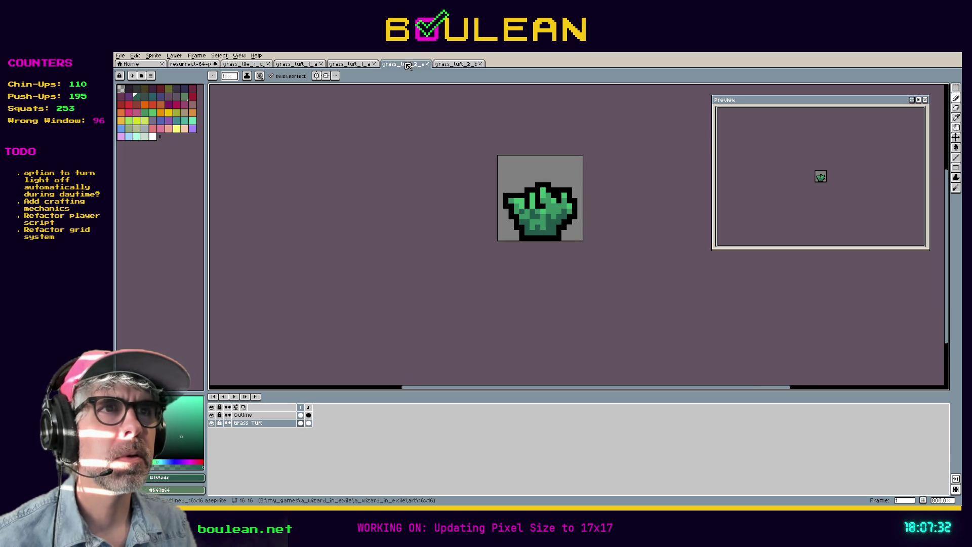
pyautogui.click(447, 66)
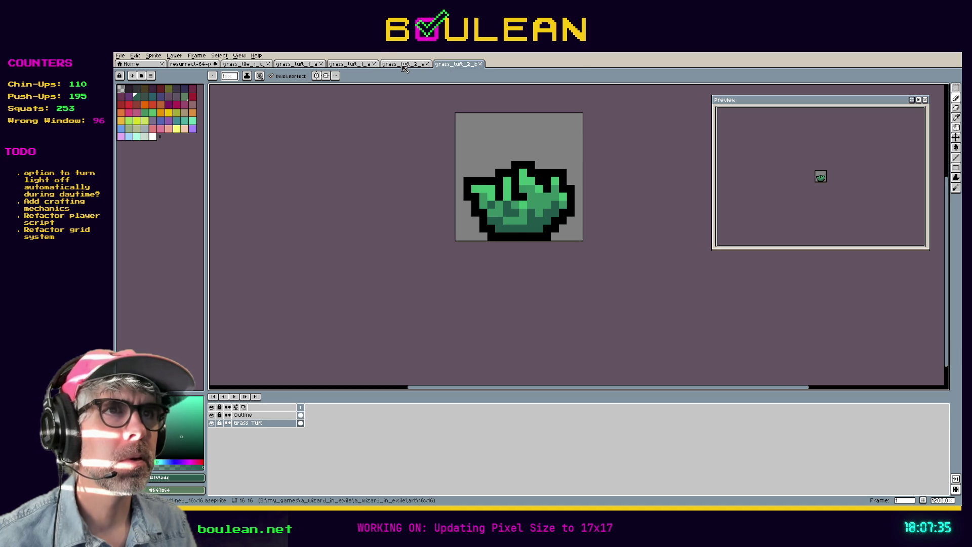
pyautogui.click(404, 67)
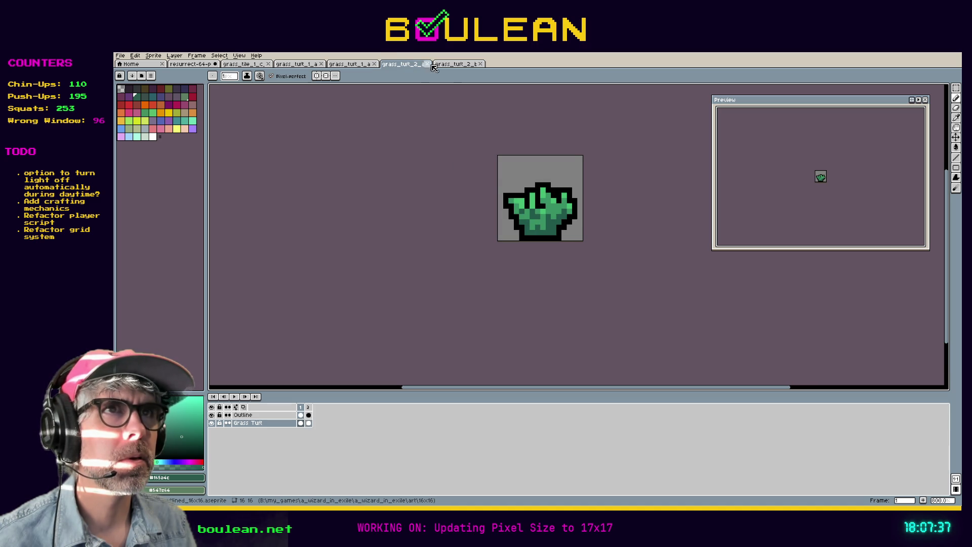
pyautogui.click(448, 69)
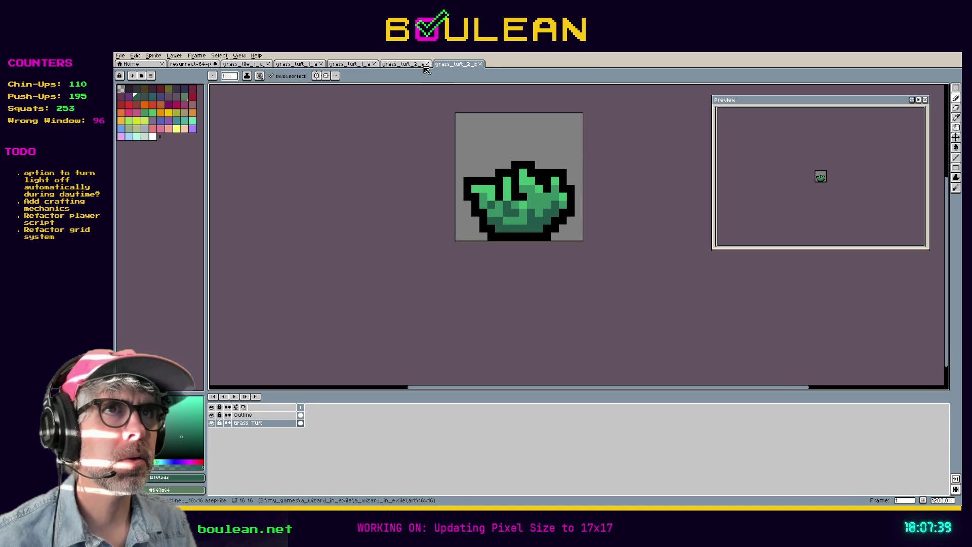
pyautogui.click(405, 69)
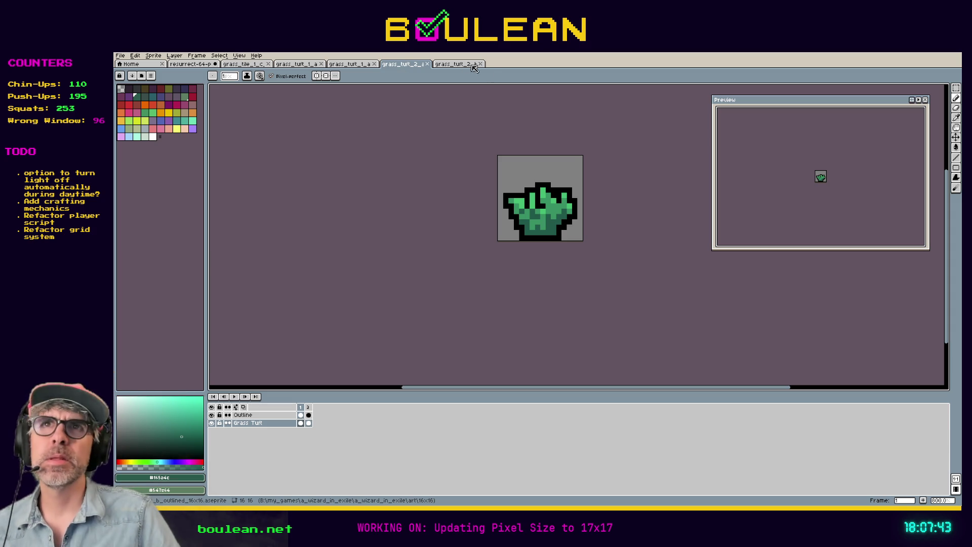
pyautogui.press('5')
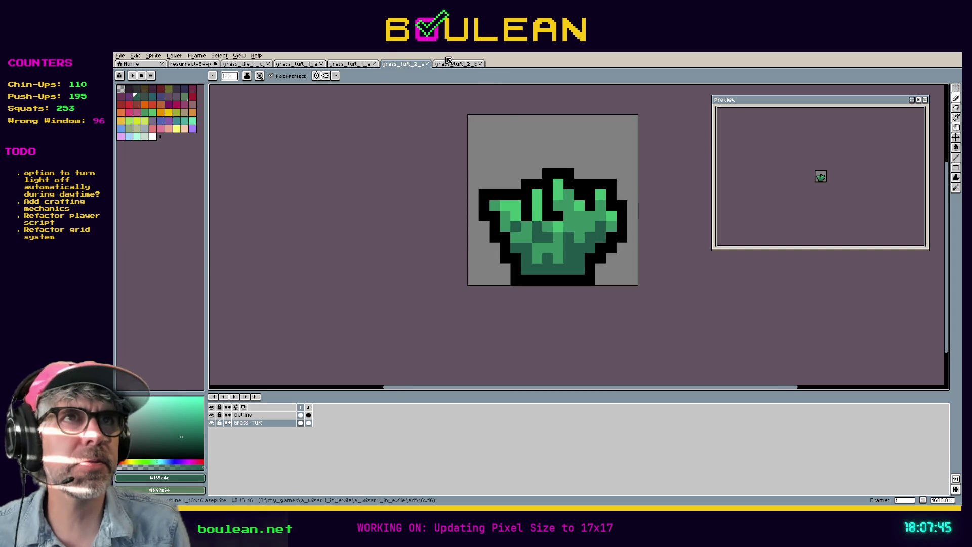
pyautogui.click(455, 64)
pyautogui.moveTo(434, 150); pyautogui.dragTo(456, 197)
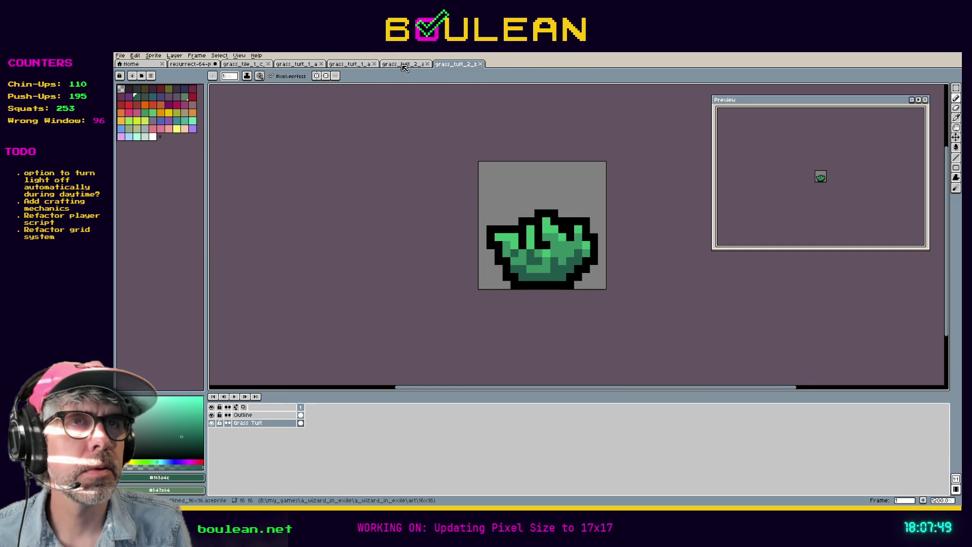
# Create a new blank sprite and paste the copied grass tuft into it.
pyautogui.hotkey('ctrl', 'n')
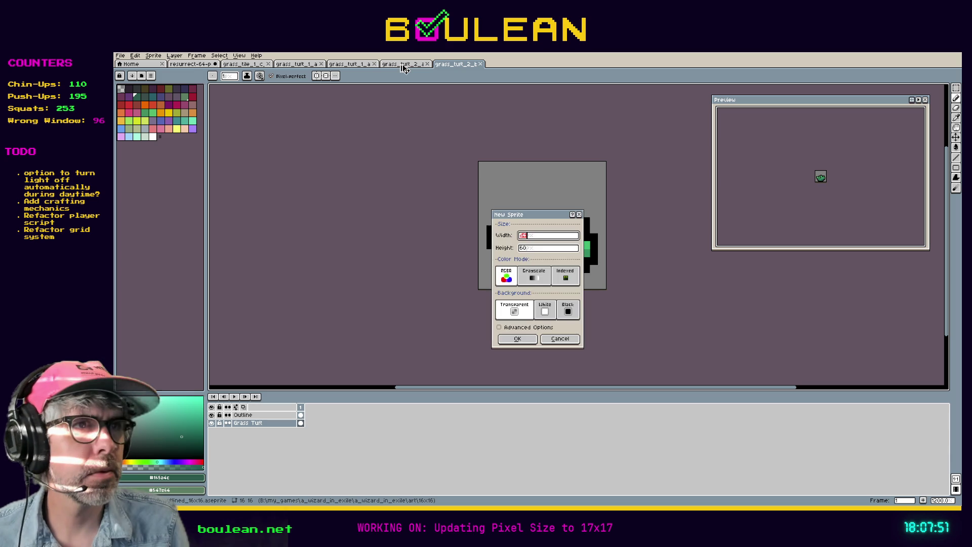
pyautogui.press('Tab')
pyautogui.press('Return')
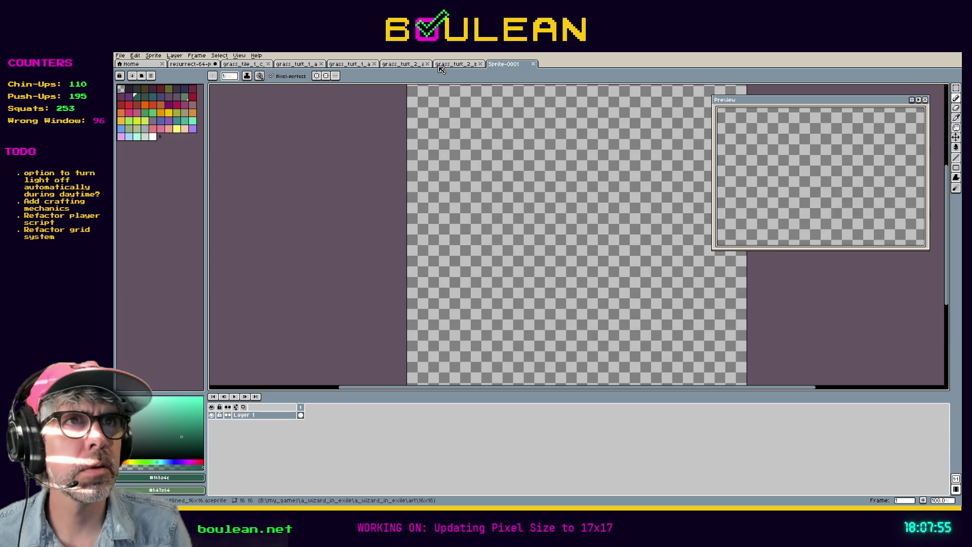
pyautogui.click(416, 64)
pyautogui.click(501, 65)
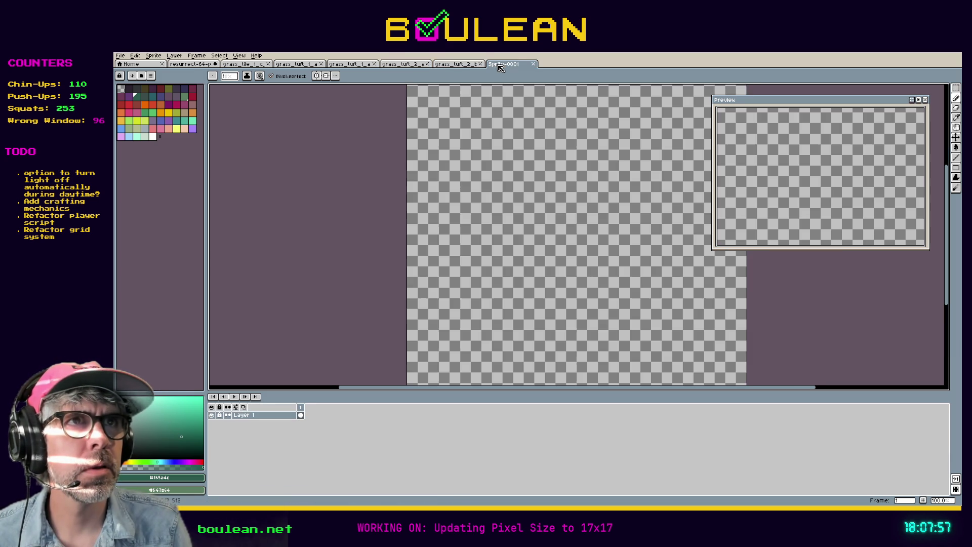
pyautogui.hotkey('ctrl', 'v')
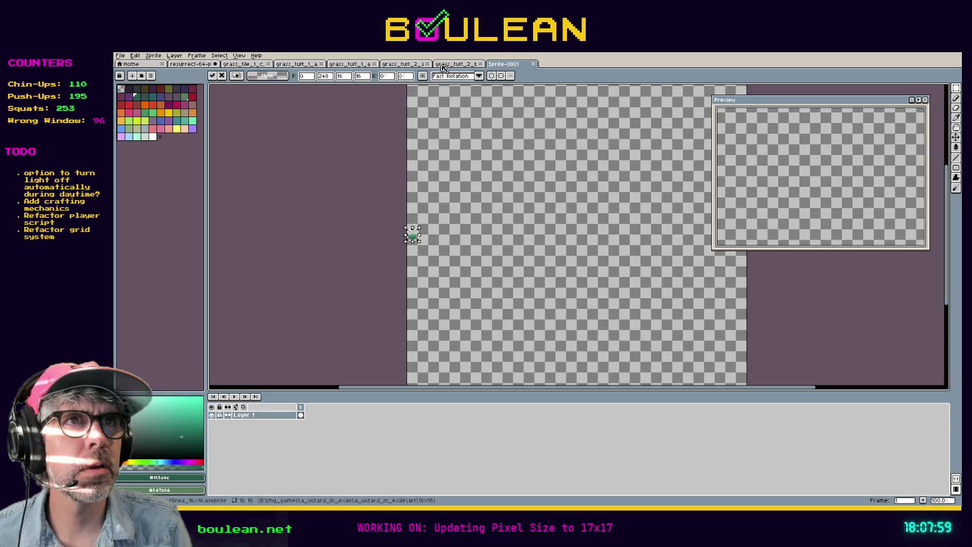
# Place a second pasted tuft beside the first and frame both in view.
pyautogui.hotkey('ctrl', 'shift', 'Tab')
pyautogui.click(511, 64)
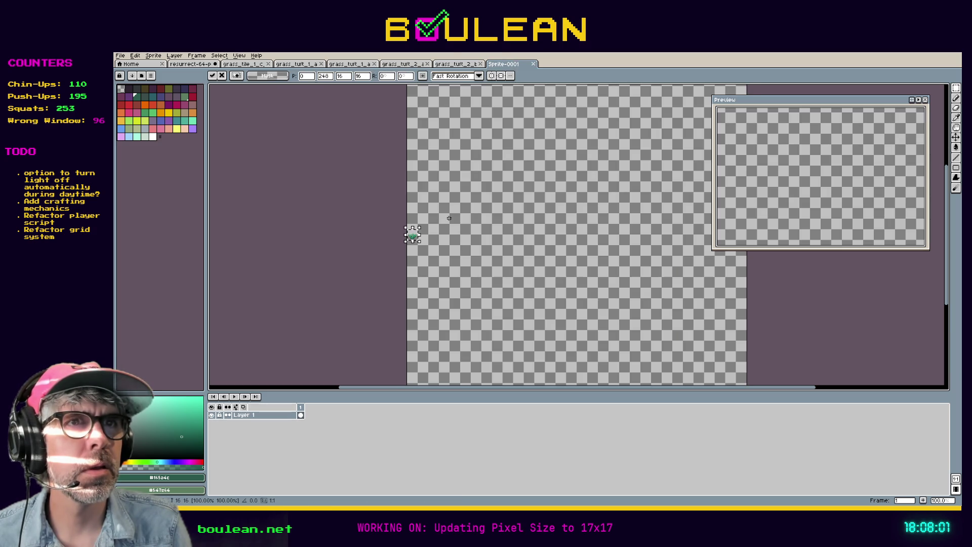
pyautogui.moveTo(412, 234); pyautogui.dragTo(431, 242)
pyautogui.scroll(6, 430, 241)
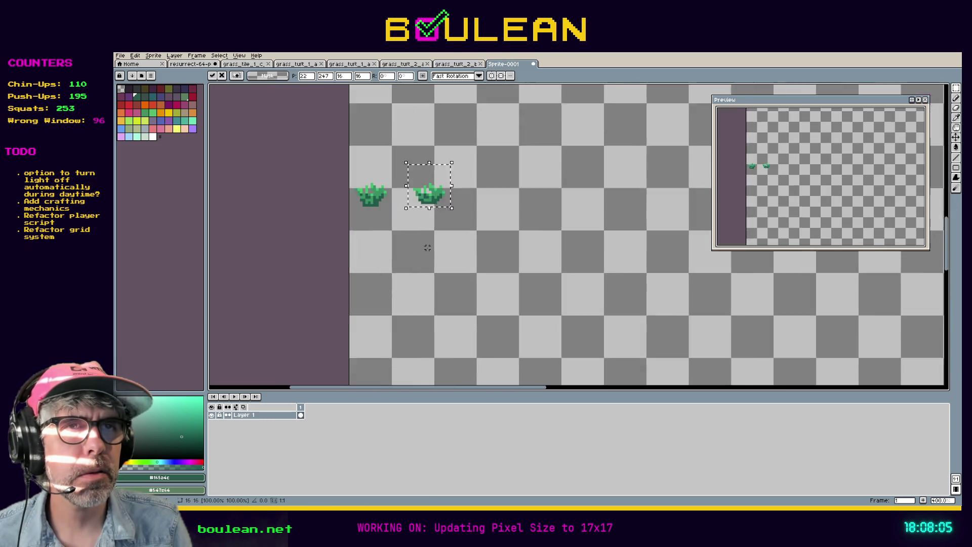
pyautogui.moveTo(386, 191)
pyautogui.mouseDown()
pyautogui.moveTo(447, 258)
pyautogui.moveTo(481, 240)
pyautogui.moveTo(470, 242)
pyautogui.mouseUp()
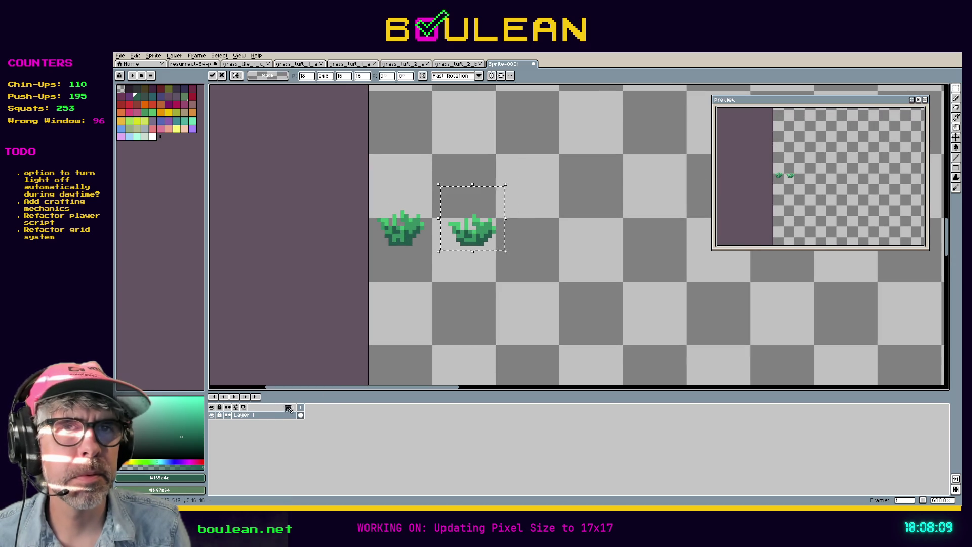
# Add a new layer below Layer 1 and fill it black behind the tufts.
pyautogui.rightClick(271, 416)
pyautogui.moveTo(307, 431)
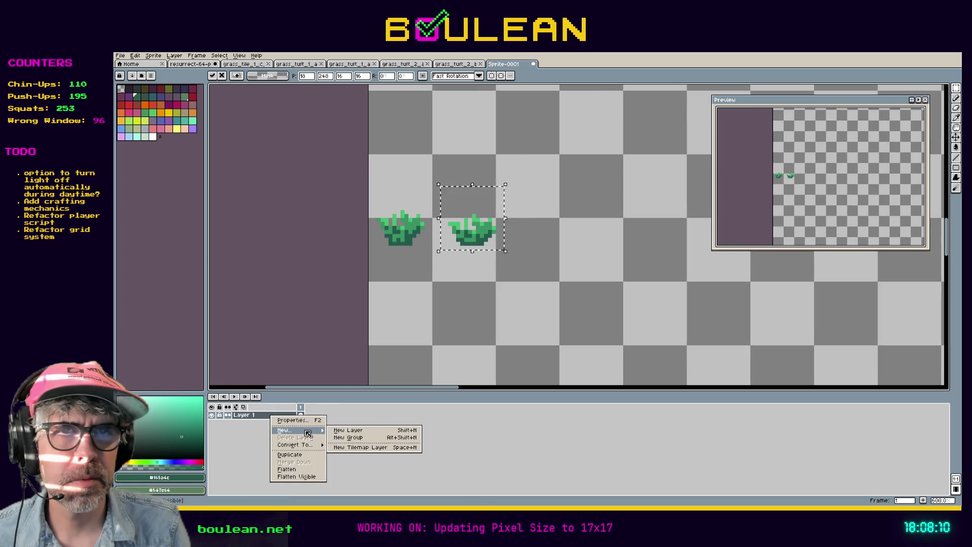
pyautogui.click(349, 430)
pyautogui.moveTo(261, 422); pyautogui.dragTo(260, 429)
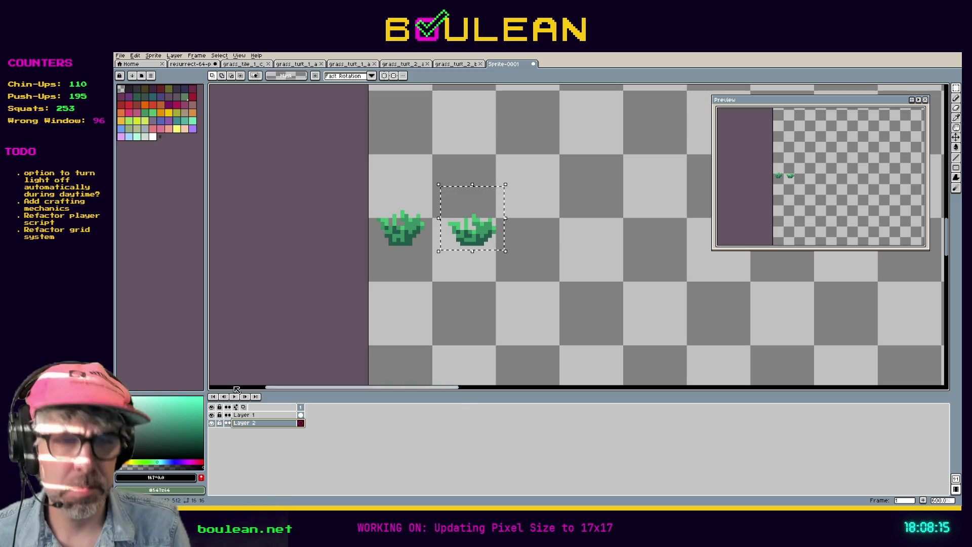
pyautogui.press('g')
pyautogui.click(587, 304)
pyautogui.hotkey('ctrl', 'd')
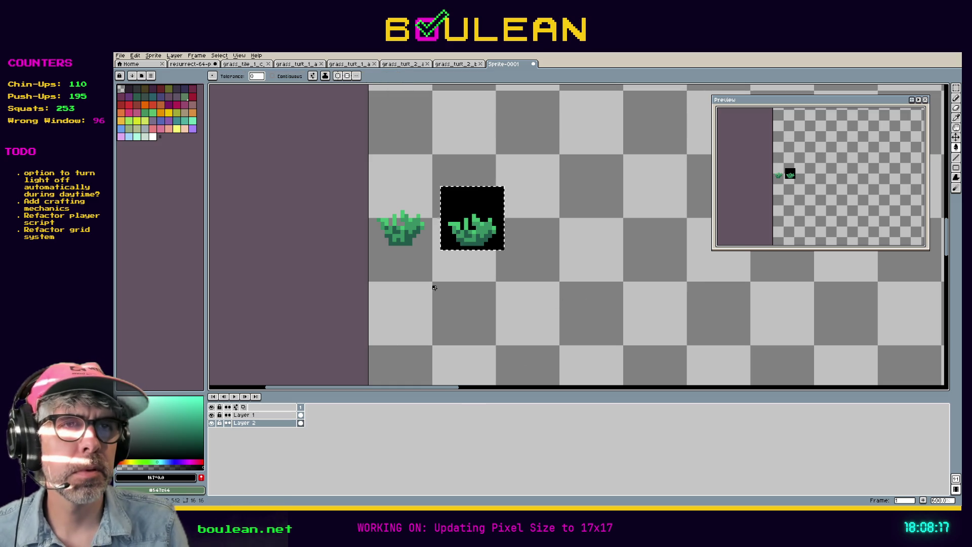
pyautogui.click(526, 316)
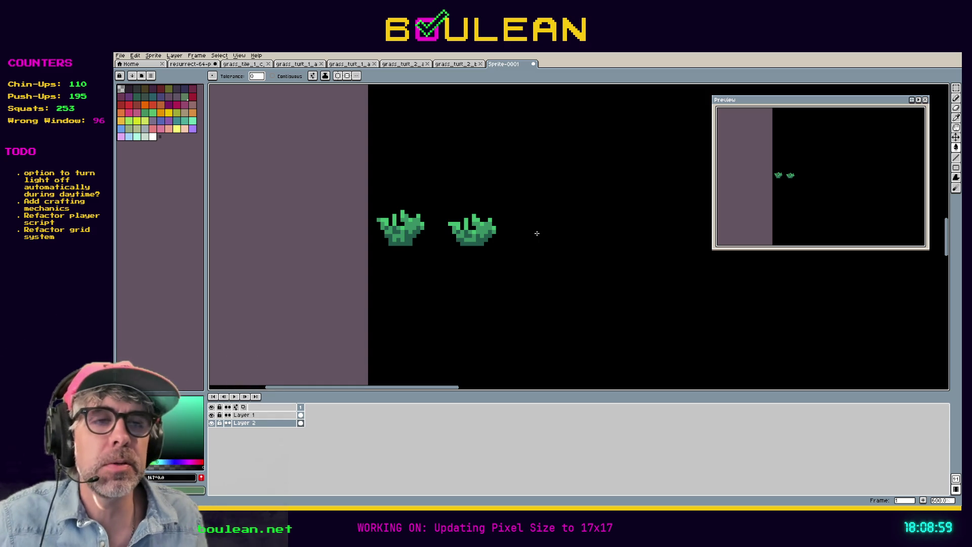
# Make Layer 1 active and pick purple, undoing an accidental purple fill.
pyautogui.scroll(2, 447, 249)
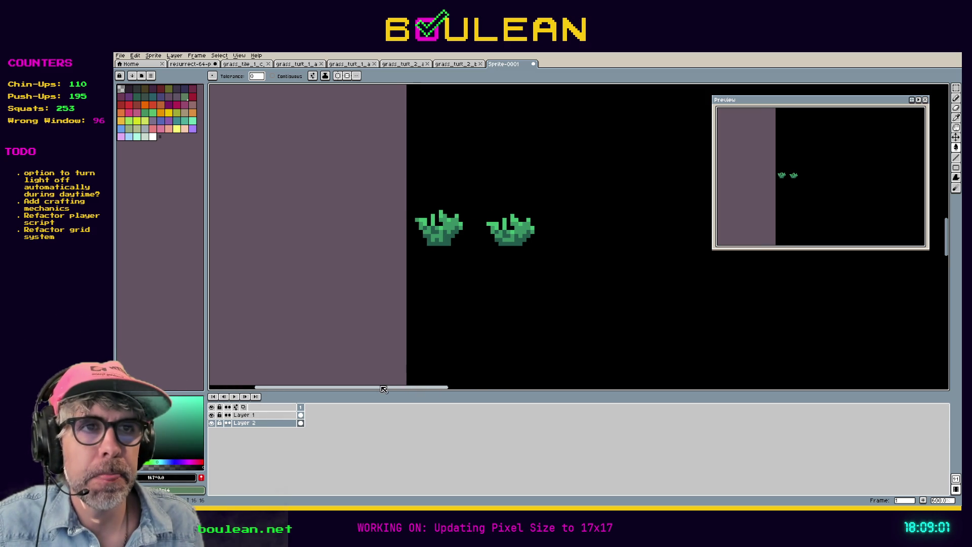
pyautogui.scroll(1, 447, 249)
pyautogui.scroll(-1, 448, 249)
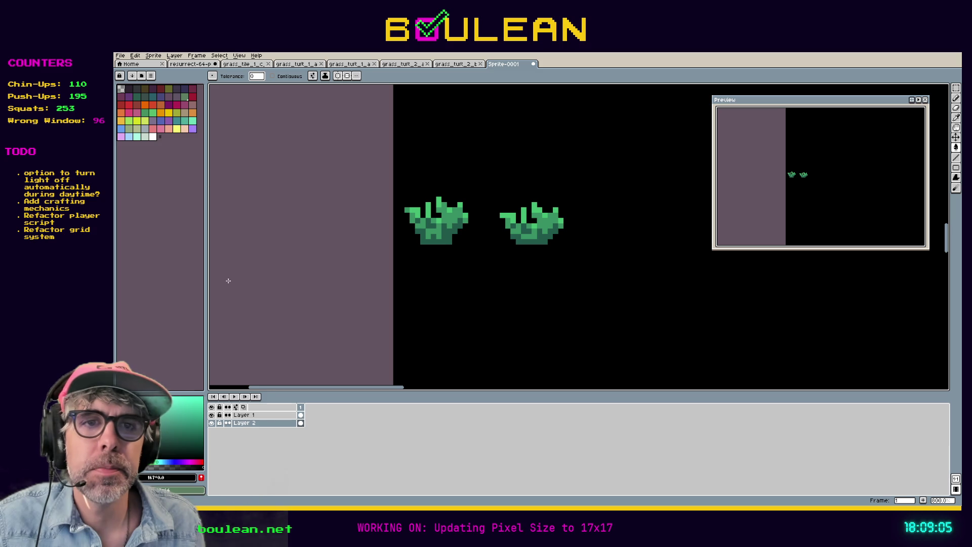
pyautogui.click(251, 414)
pyautogui.click(193, 130)
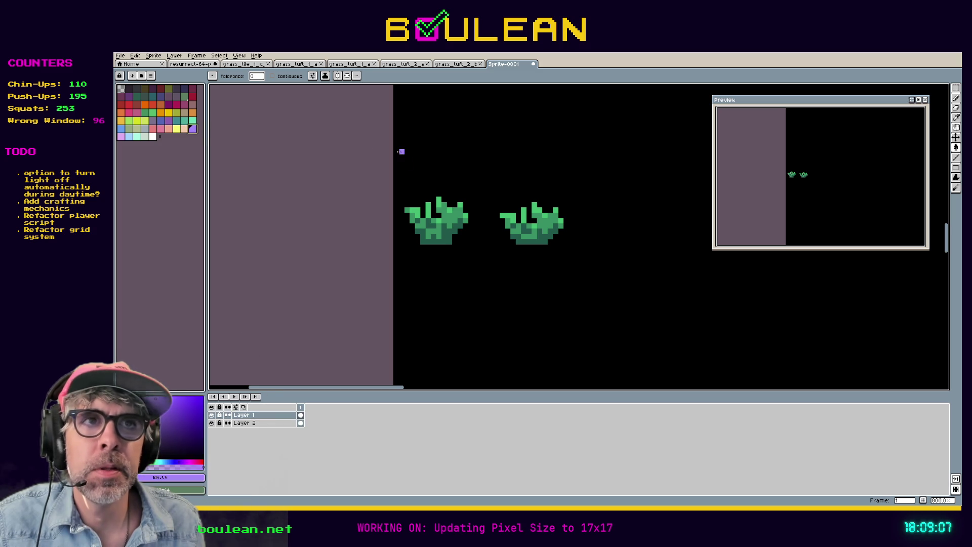
pyautogui.click(417, 157)
pyautogui.hotkey('ctrl', 'z')
# Pencil a purple letter B above the right grass tuft.
pyautogui.press('b')
pyautogui.moveTo(423, 175)
pyautogui.mouseDown()
pyautogui.moveTo(426, 155)
pyautogui.moveTo(435, 175)
pyautogui.moveTo(429, 167)
pyautogui.mouseUp()
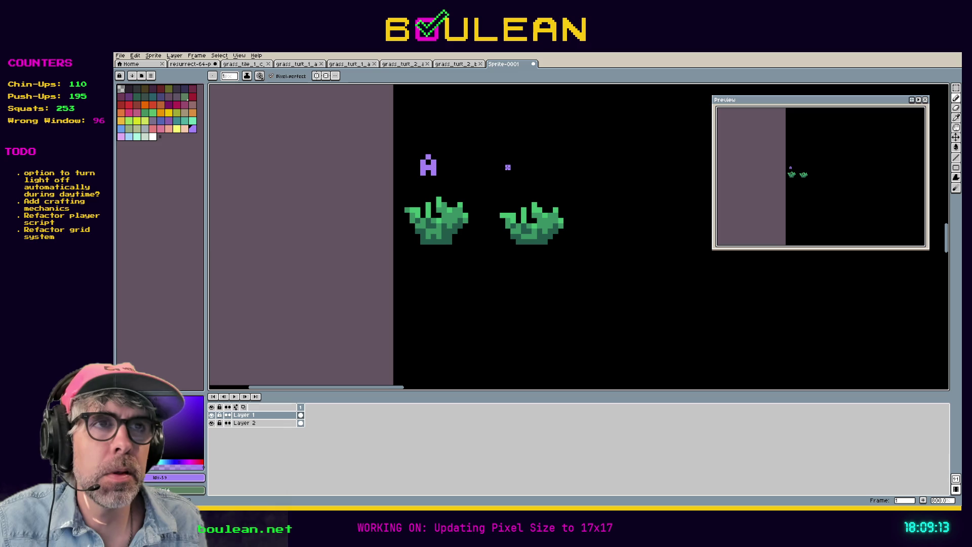
pyautogui.moveTo(519, 152)
pyautogui.mouseDown()
pyautogui.moveTo(519, 170)
pyautogui.moveTo(532, 169)
pyautogui.moveTo(521, 162)
pyautogui.moveTo(530, 147)
pyautogui.moveTo(529, 159)
pyautogui.moveTo(504, 132)
pyautogui.moveTo(525, 164)
pyautogui.mouseUp()
pyautogui.press('m')
# Drop the moved B level with the A, deselect, and recentre the view.
pyautogui.scroll(-3, 557, 168)
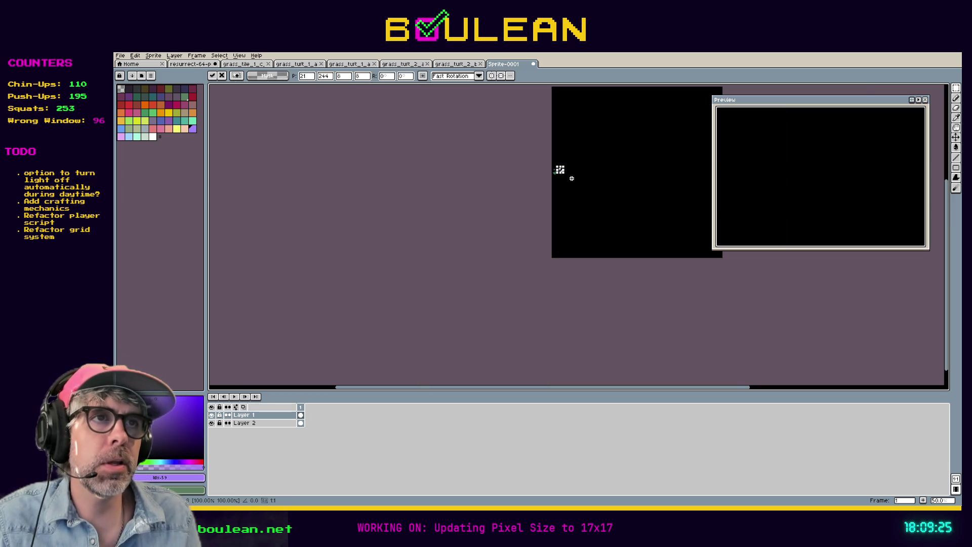
pyautogui.scroll(2, 576, 157)
pyautogui.scroll(2, 475, 215)
pyautogui.scroll(-1, 471, 215)
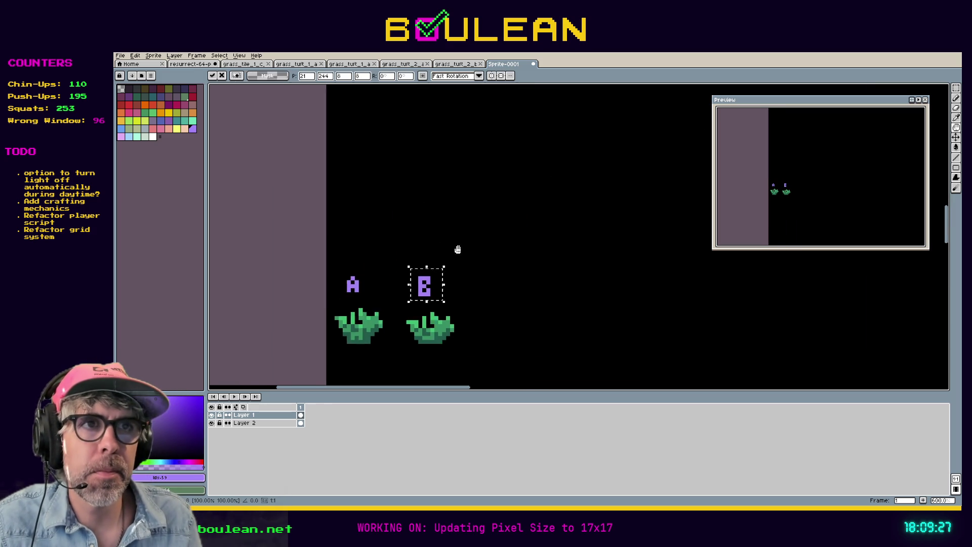
pyautogui.moveTo(458, 249); pyautogui.dragTo(543, 206)
pyautogui.hotkey('ctrl', 'd')
pyautogui.scroll(3, 498, 247)
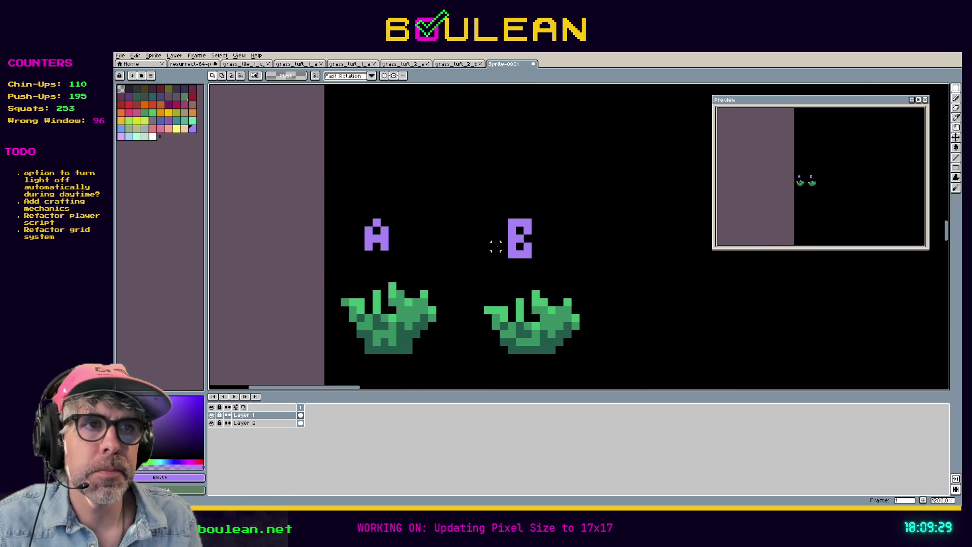
pyautogui.moveTo(480, 252); pyautogui.dragTo(530, 215)
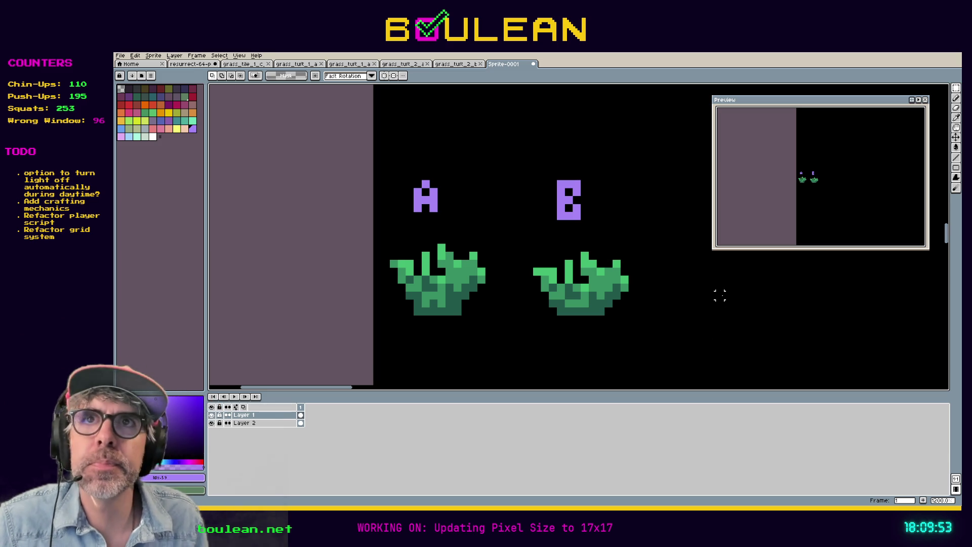
pyautogui.press('i')
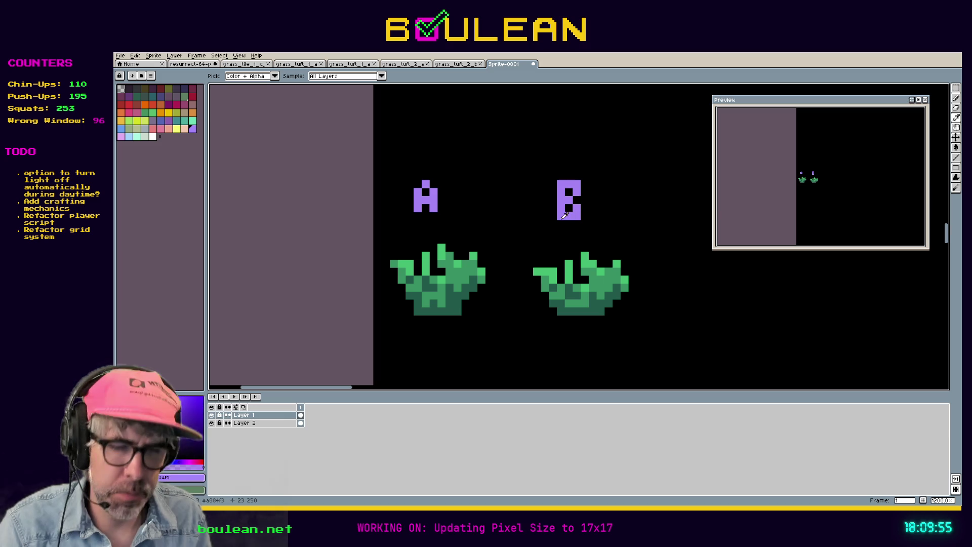
# Add a purple pixel under each leg of the A.
pyautogui.press('b')
pyautogui.click(434, 216)
pyautogui.click(418, 216)
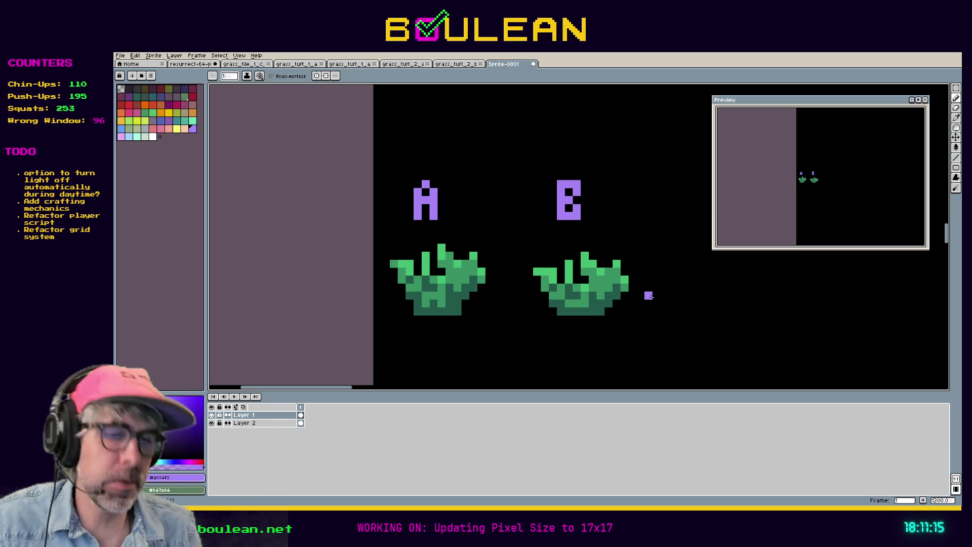
# Select the right grass tuft, then bring up the outlined grass tuft sprite.
pyautogui.press('m')
pyautogui.moveTo(653, 330); pyautogui.dragTo(525, 252)
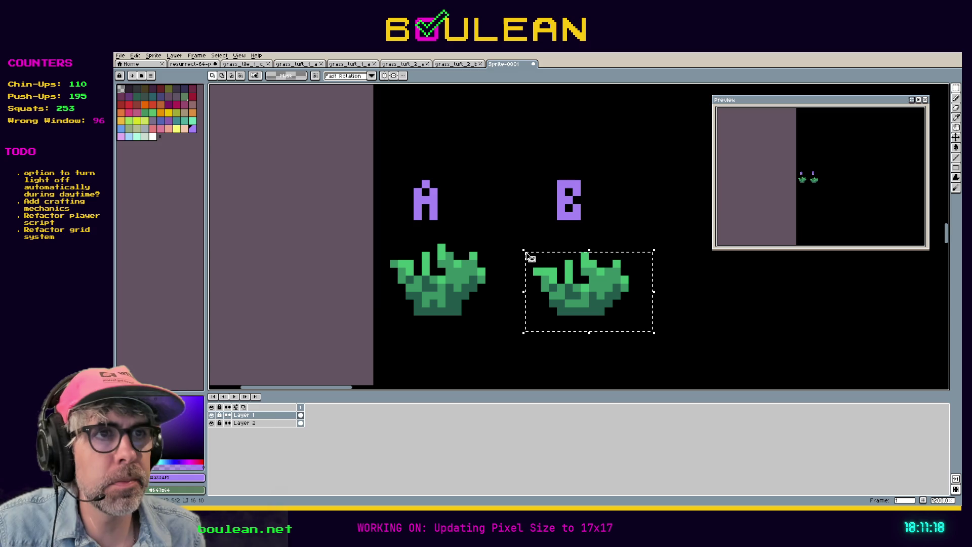
pyautogui.click(457, 69)
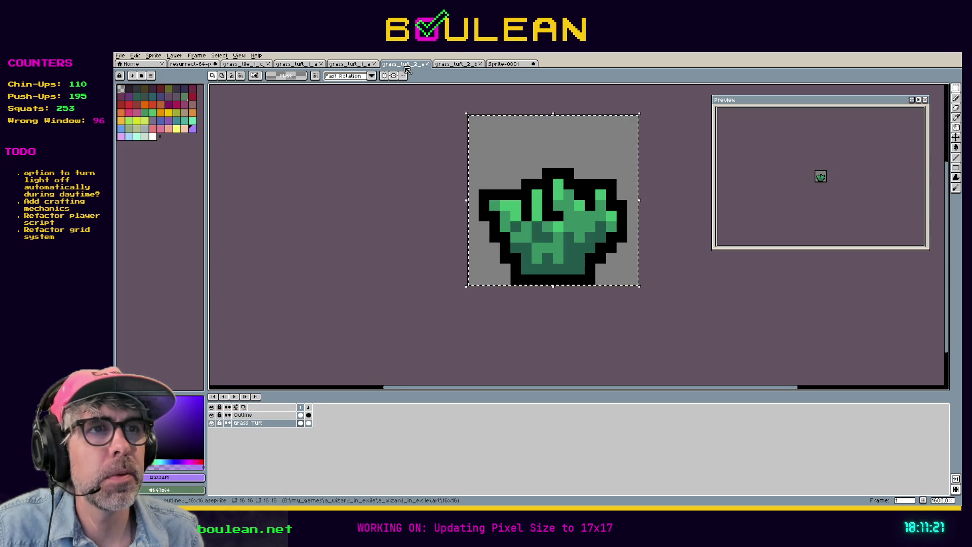
# Deselect and save the outlined grass tuft as a new file, grass_tuft_item.
pyautogui.click(498, 198)
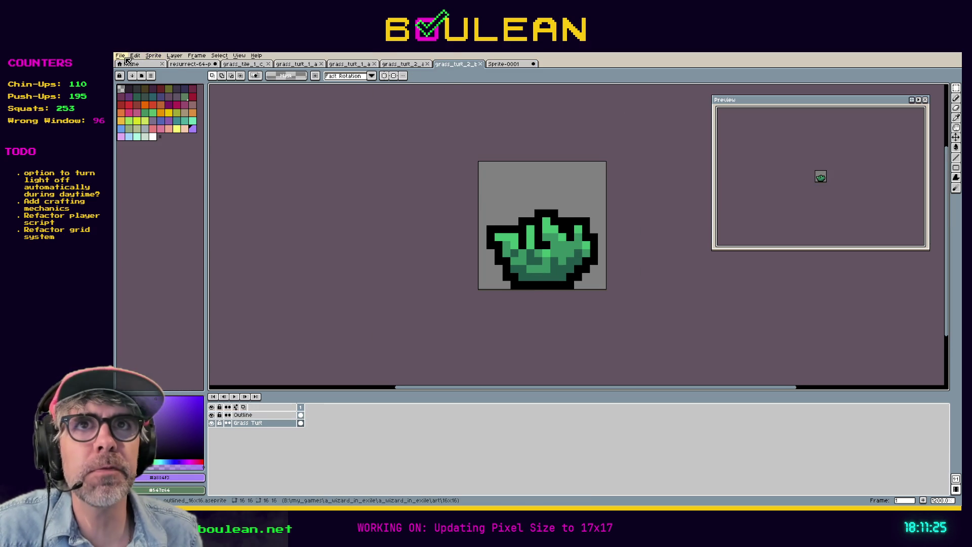
pyautogui.click(122, 56)
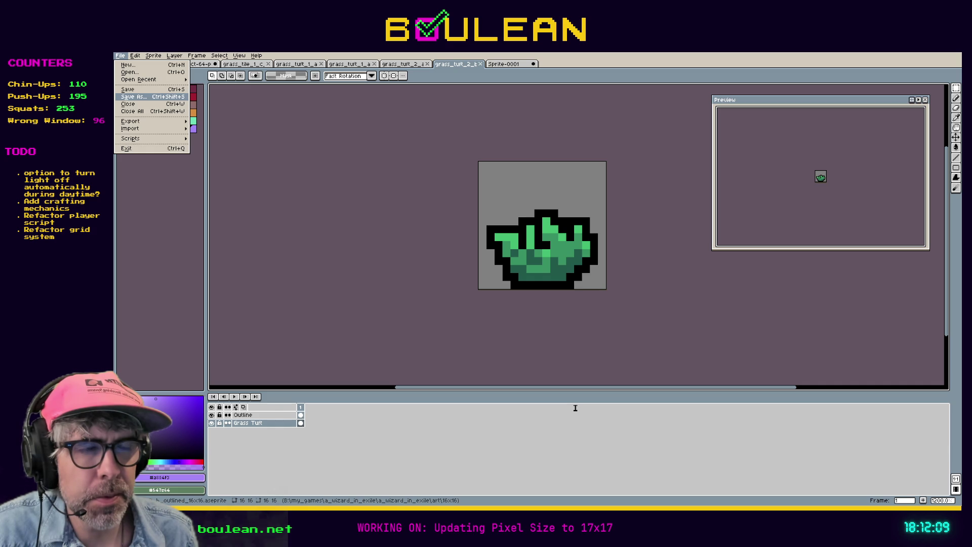
pyautogui.click(681, 435)
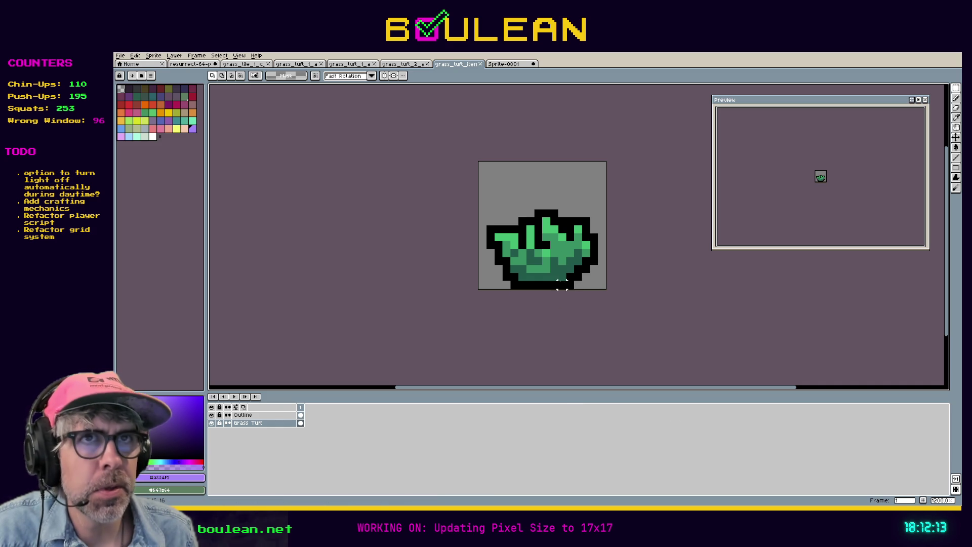
# Enlarge the canvas to 17 by 17 pixels in Canvas Size.
pyautogui.click(153, 55)
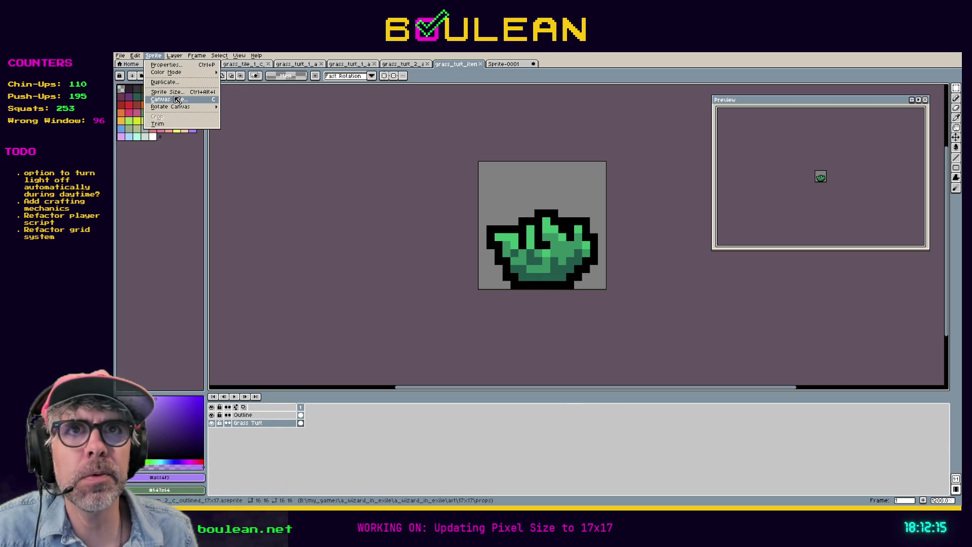
pyautogui.click(178, 104)
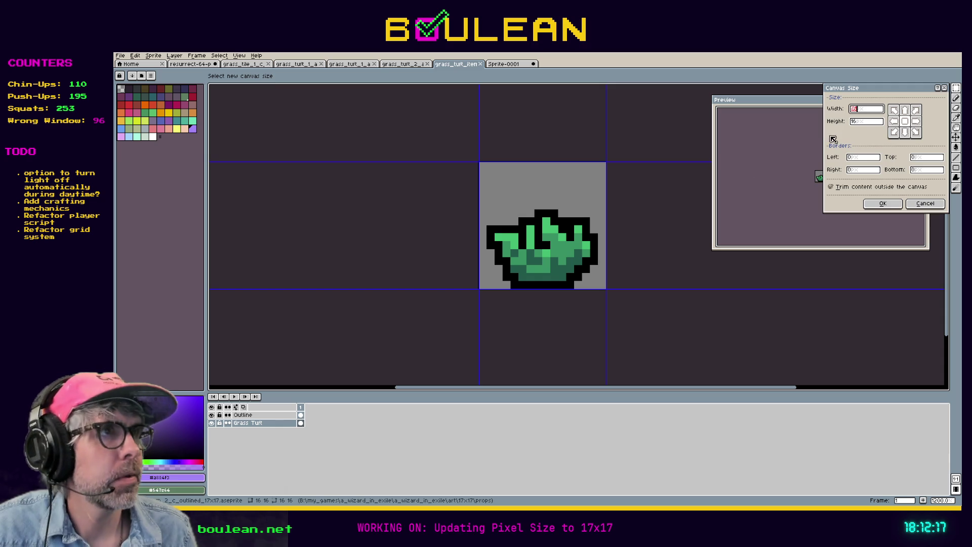
pyautogui.write('17')
pyautogui.press('Tab')
pyautogui.write('17')
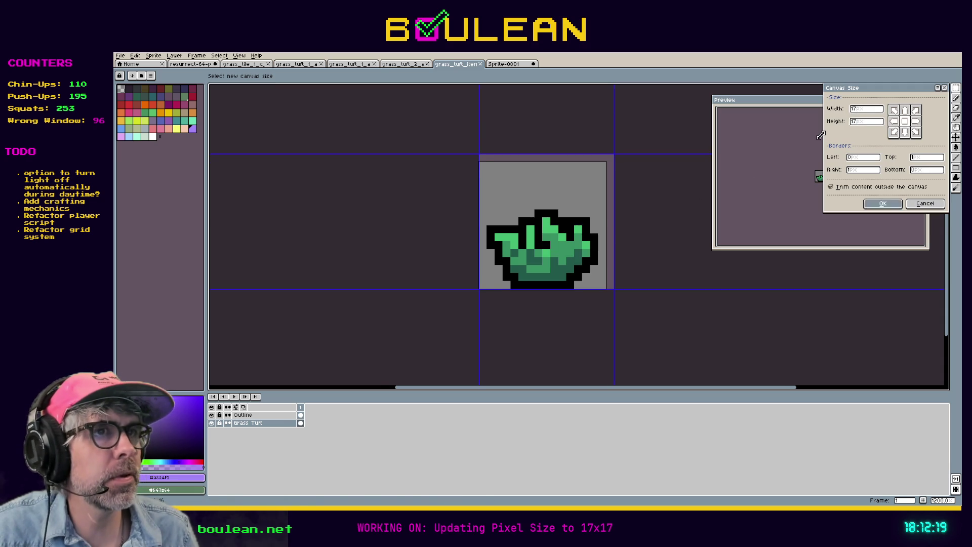
pyautogui.press('Return')
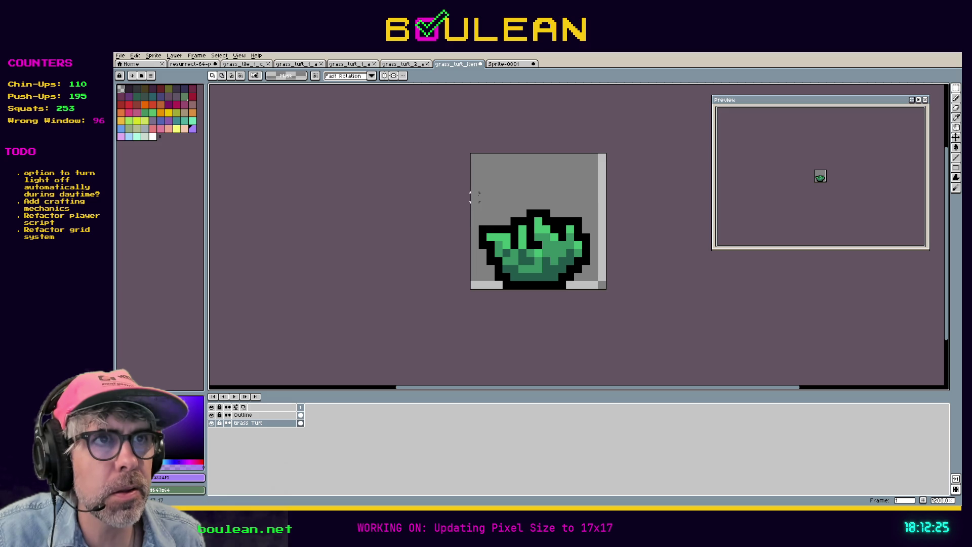
pyautogui.moveTo(479, 186); pyautogui.dragTo(538, 291)
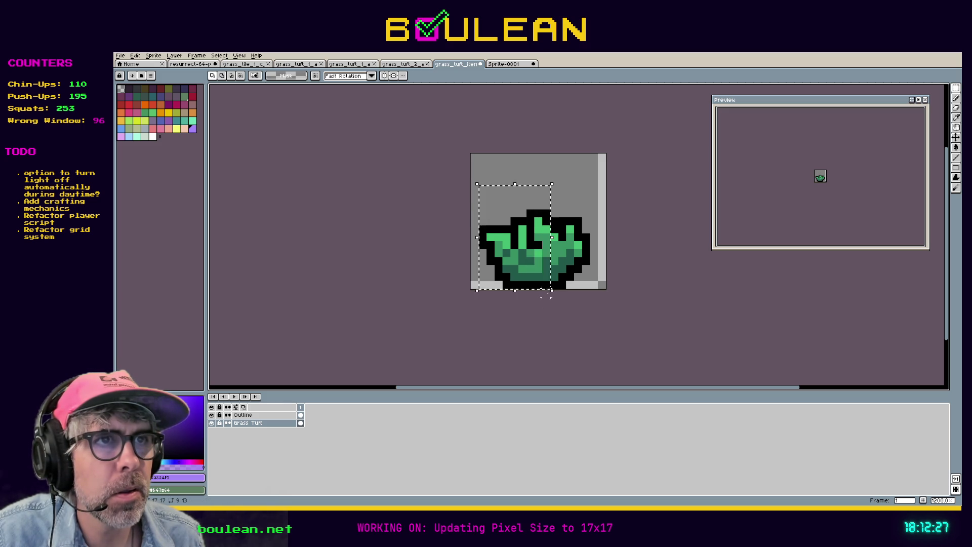
# On the Outline layer, select the whole sprite and try a one-pixel nudge, then undo it.
pyautogui.click(537, 282)
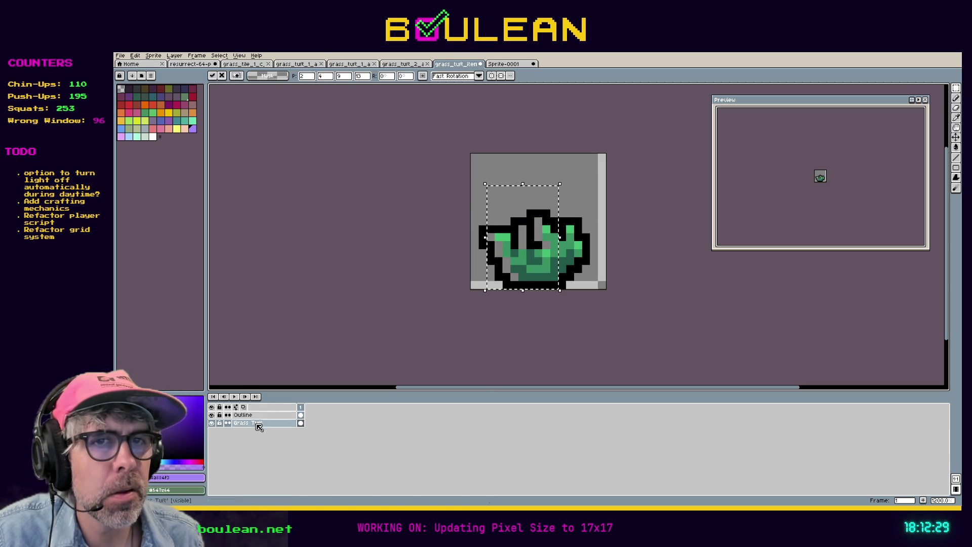
pyautogui.click(253, 414)
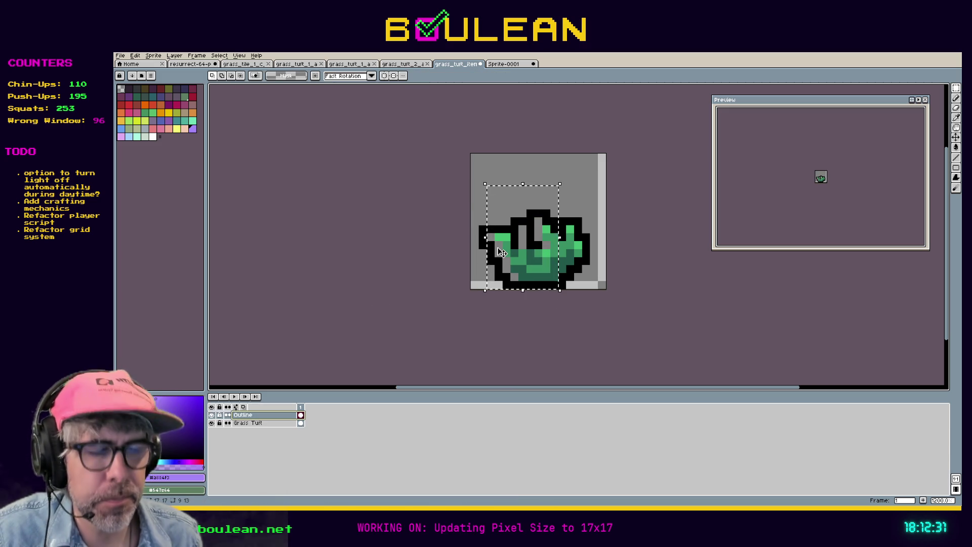
pyautogui.hotkey('ctrl', 'a')
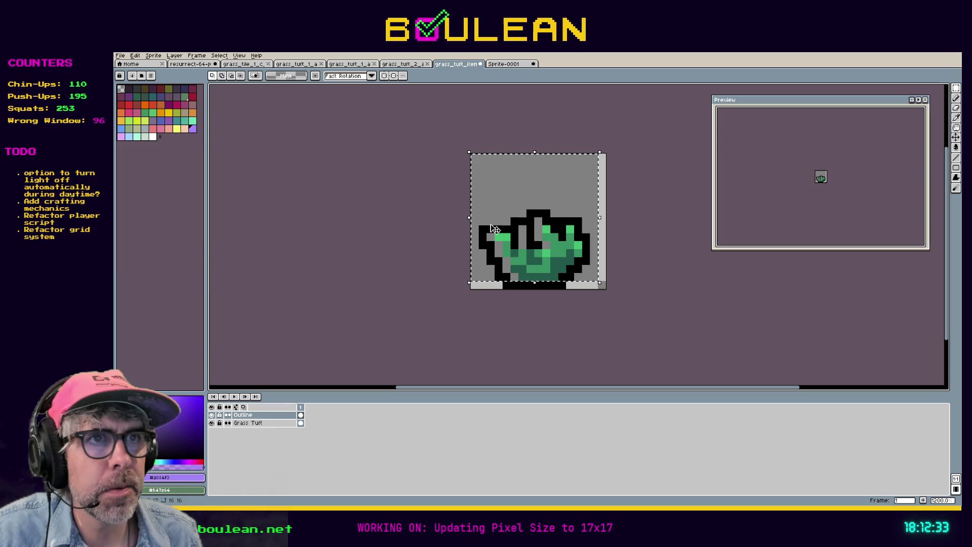
pyautogui.moveTo(495, 228); pyautogui.dragTo(500, 229)
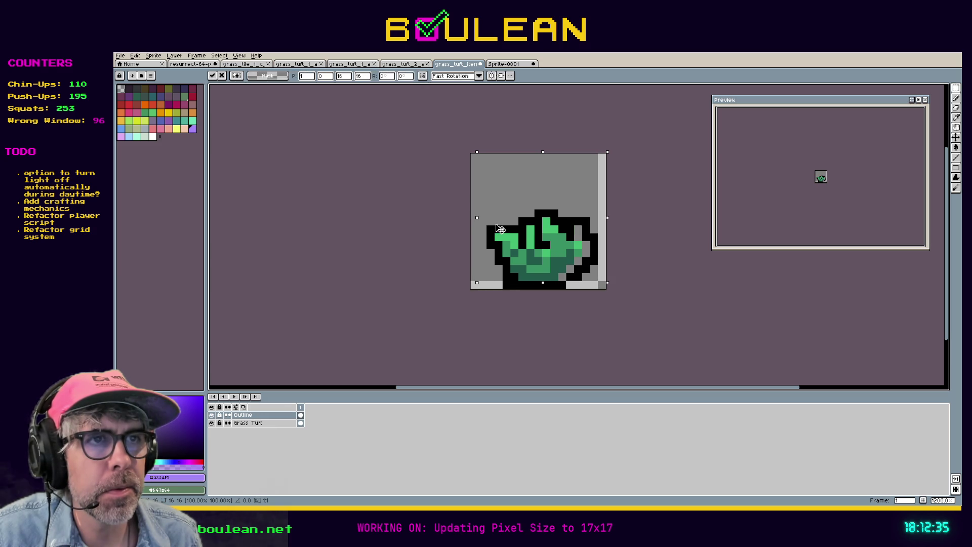
pyautogui.press('Return')
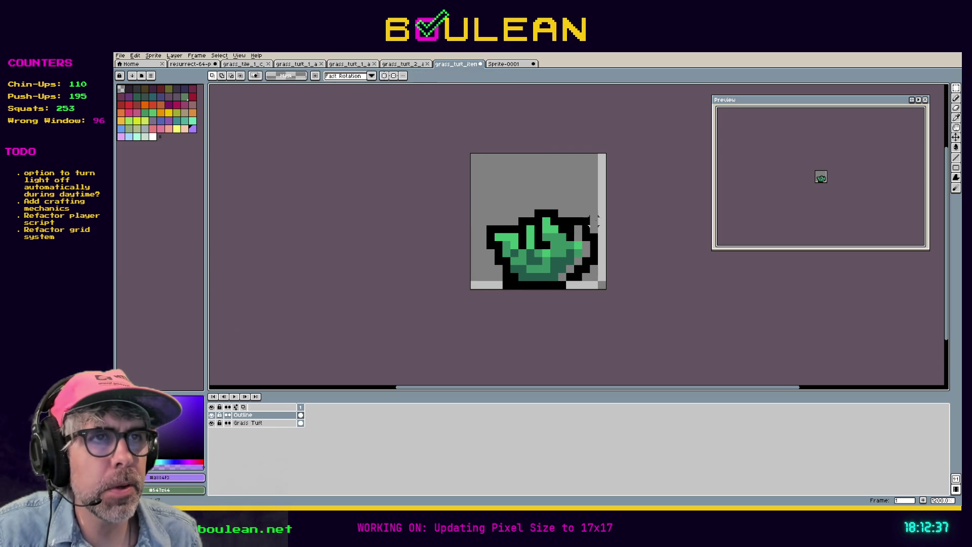
pyautogui.hotkey('ctrl', 'z')
pyautogui.hotkey('ctrl', 'z')
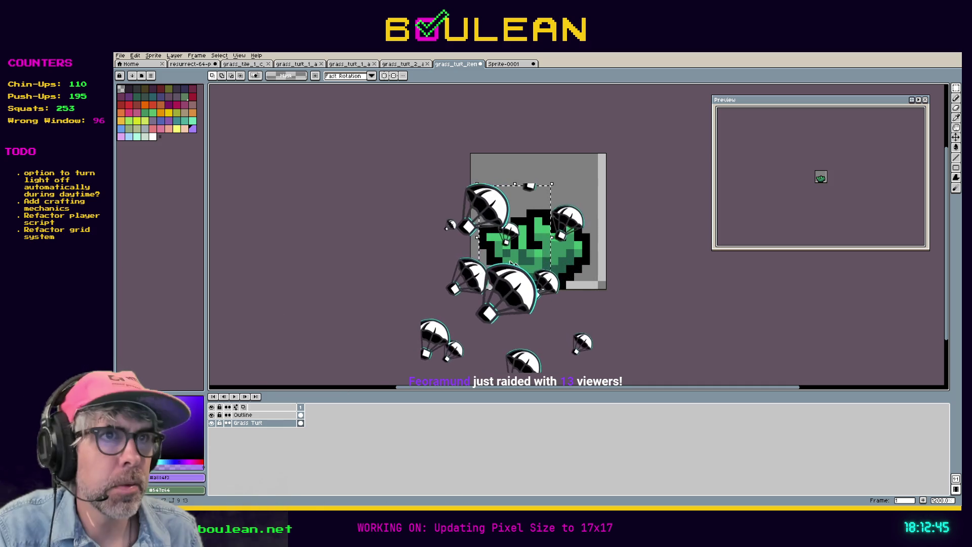
# Shift the Grass Tuft pixels one pixel right and reposition the outline selection.
pyautogui.press('Right')
pyautogui.click(248, 415)
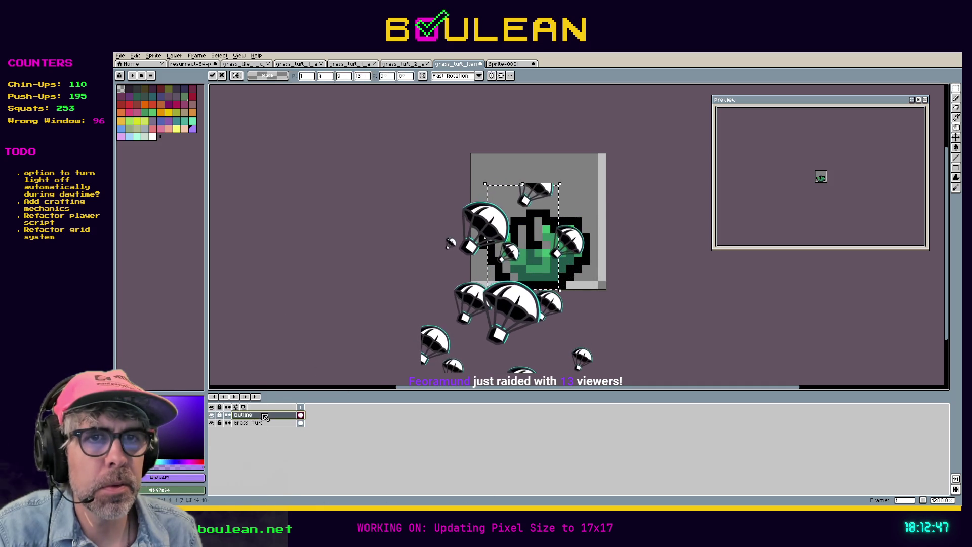
pyautogui.click(395, 276)
pyautogui.moveTo(475, 178); pyautogui.dragTo(552, 290)
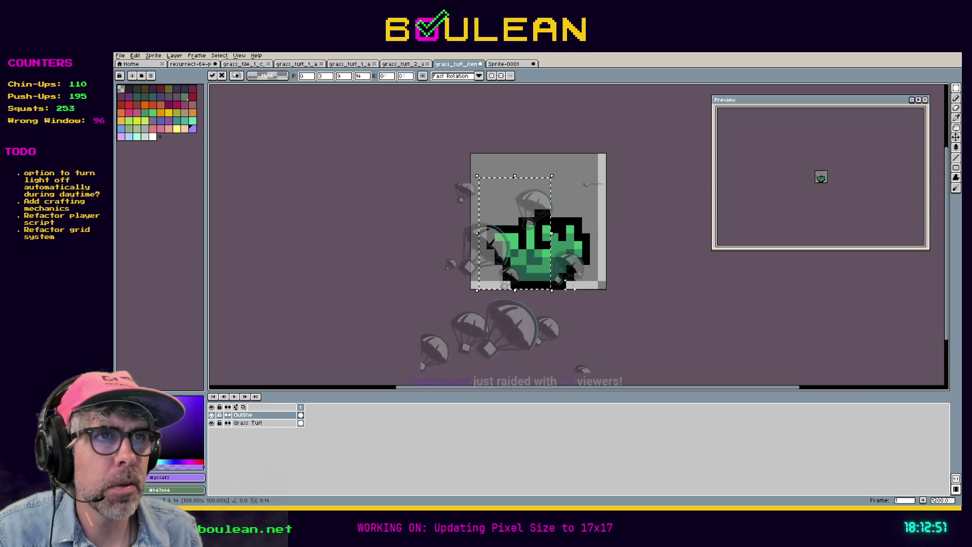
pyautogui.click(569, 285)
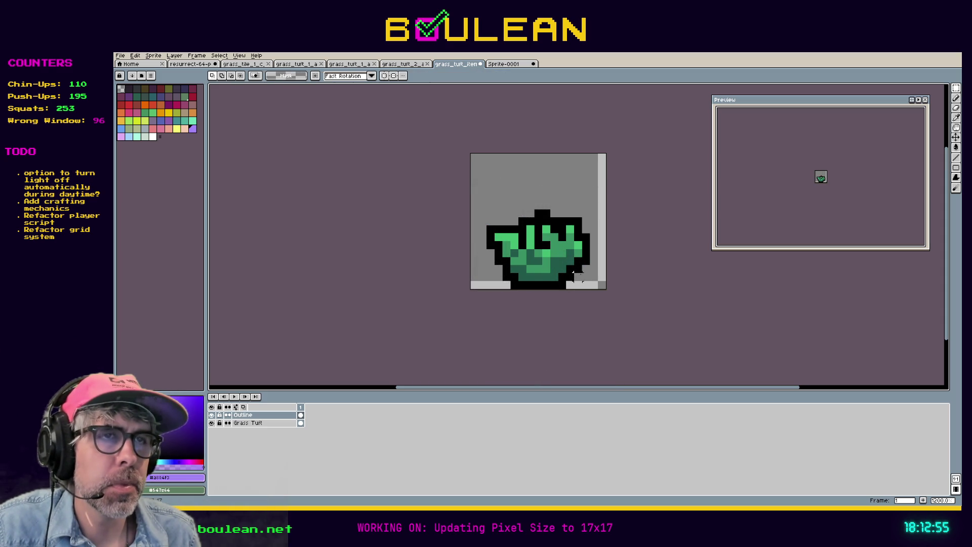
pyautogui.scroll(1, 506, 221)
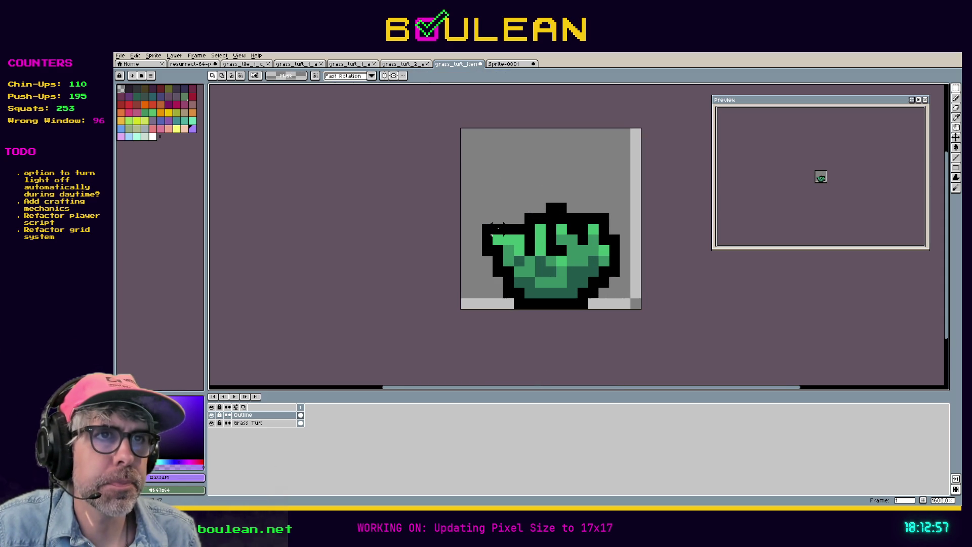
# Sample the tuft's green #1ebc73, compare with Sprite-0001, then add a pixel inside the leaves.
pyautogui.press('i')
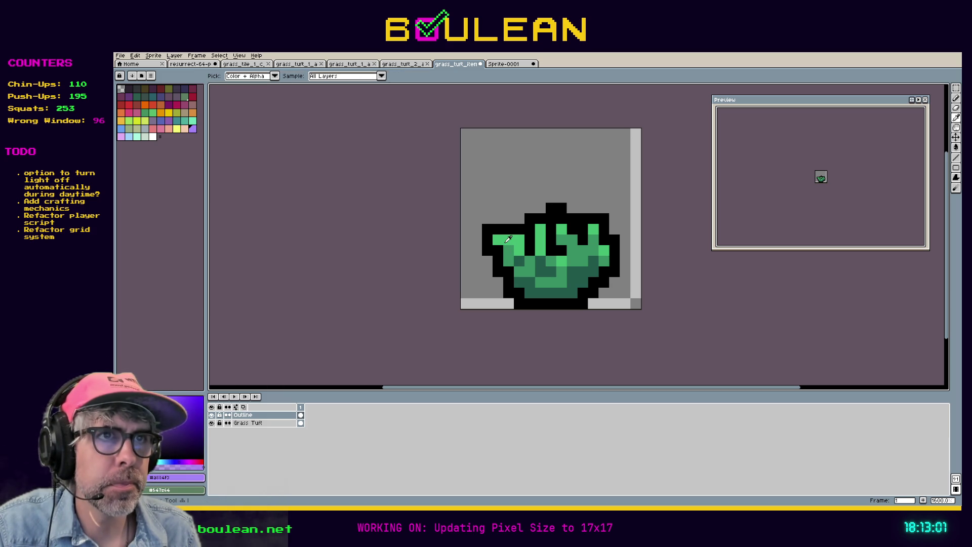
pyautogui.click(509, 240)
pyautogui.press('b')
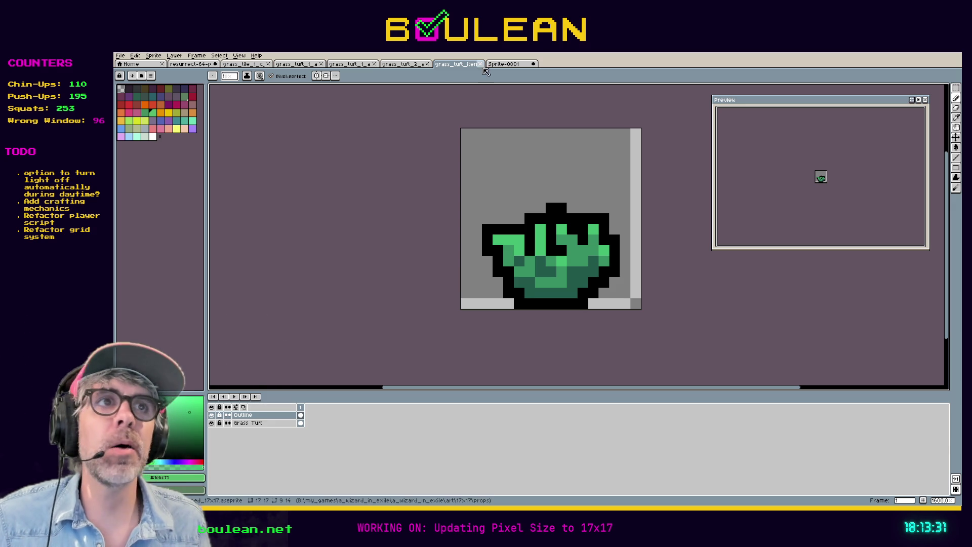
pyautogui.click(502, 64)
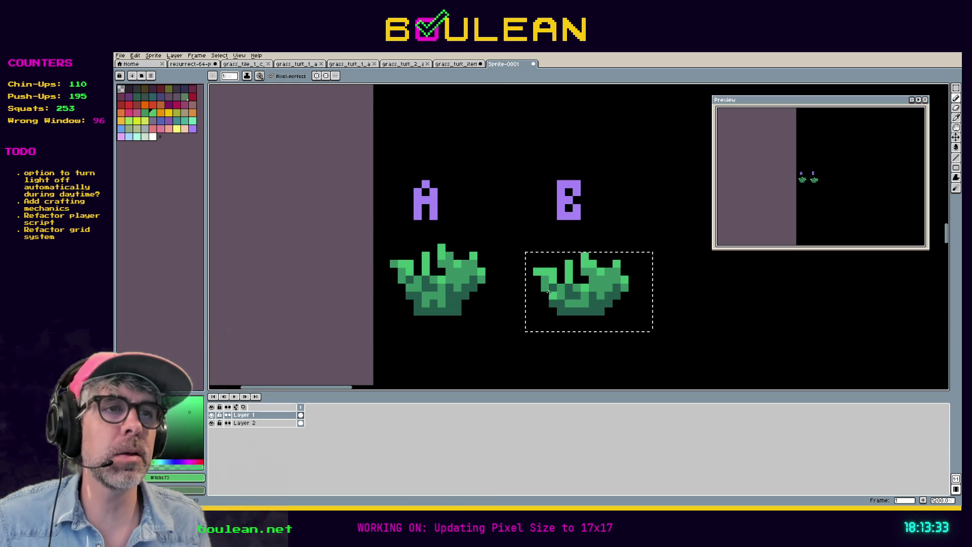
pyautogui.click(454, 65)
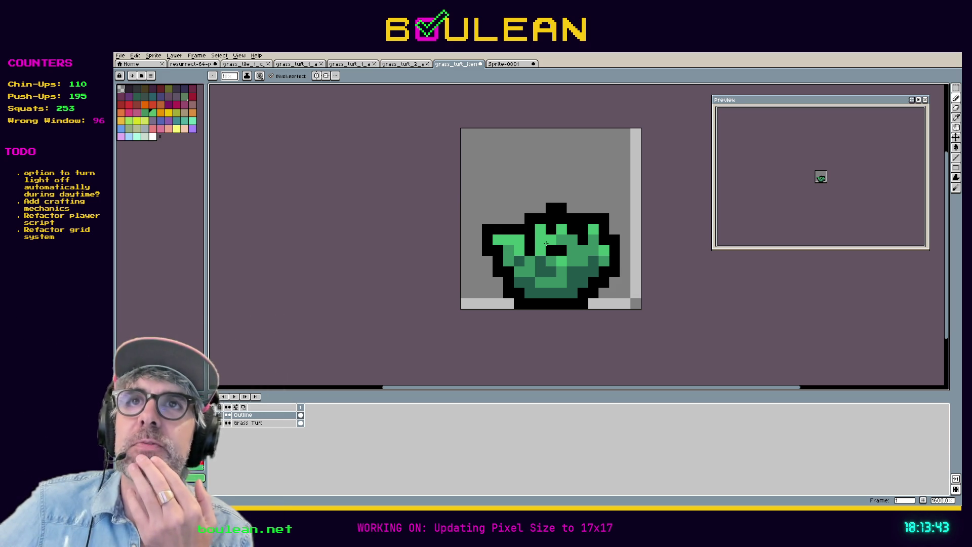
pyautogui.click(545, 243)
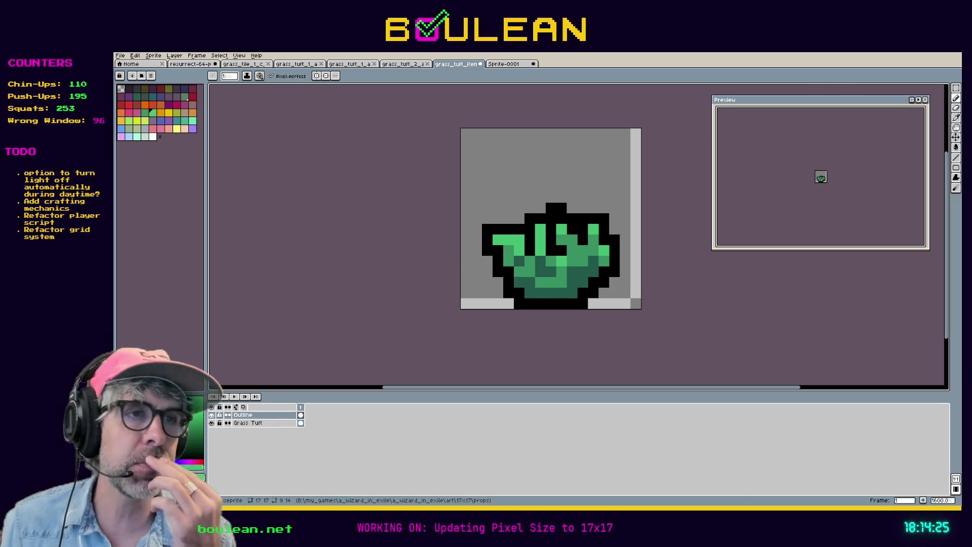
pyautogui.scroll(5, 555, 290)
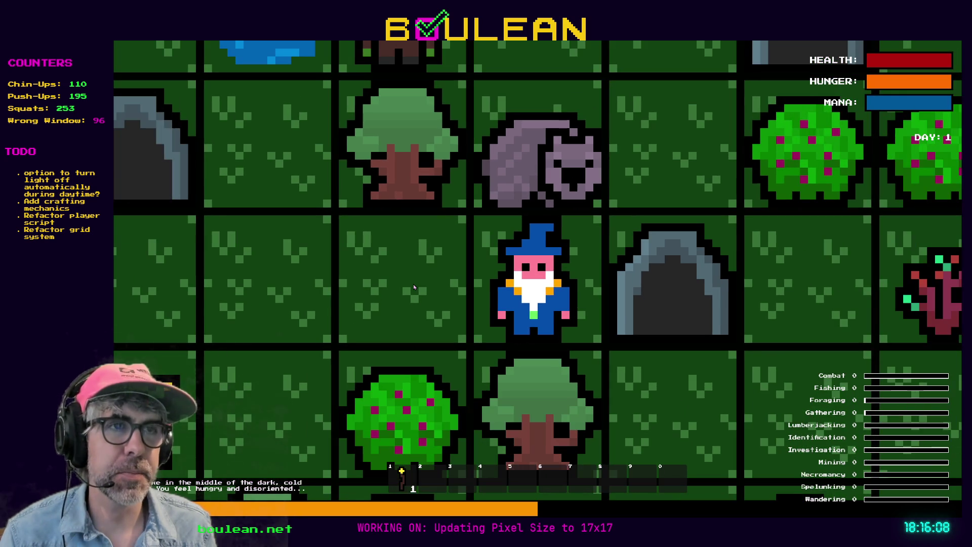
pyautogui.hotkey('alt', 'Tab')
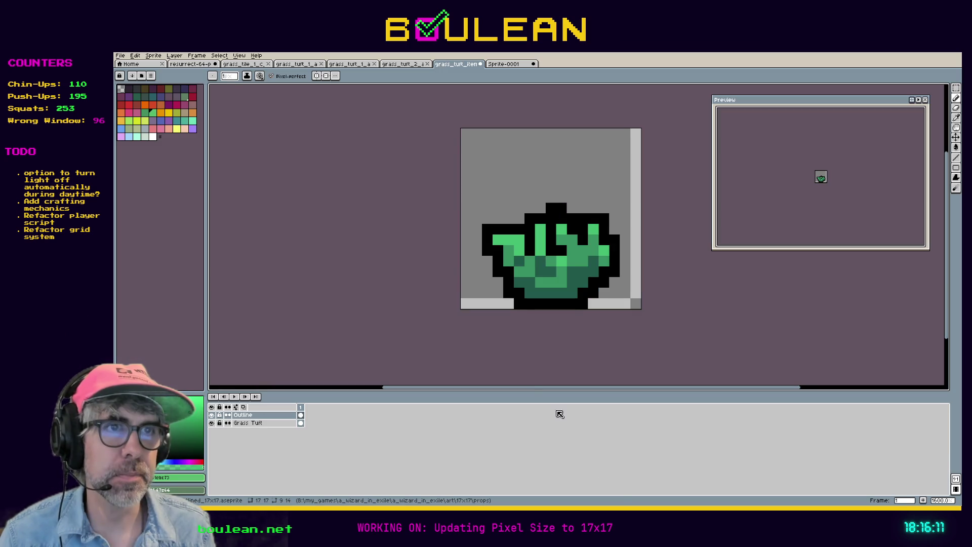
# Add a green pixel at the tuft's lower left and save the 17x17 file.
pyautogui.scroll(1, 509, 332)
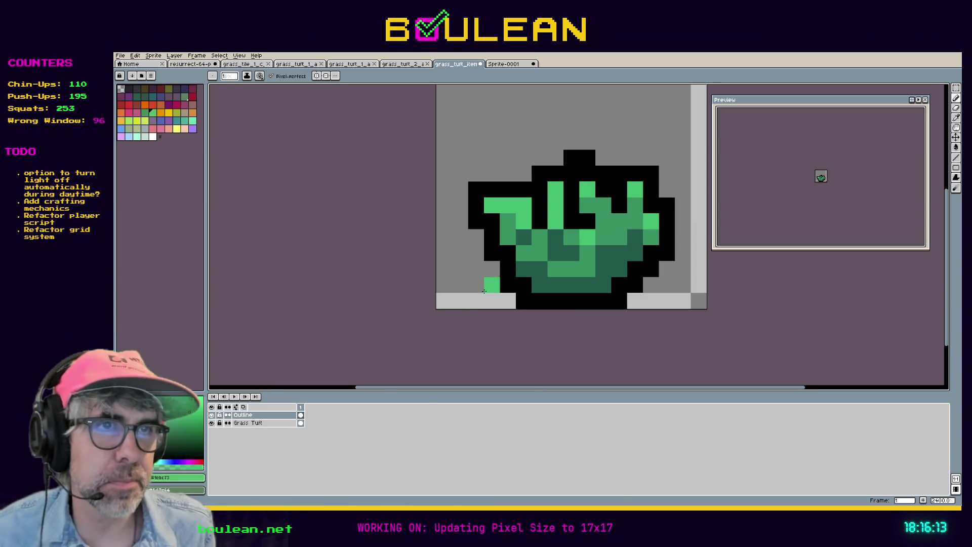
pyautogui.moveTo(469, 244)
pyautogui.mouseDown()
pyautogui.moveTo(453, 286)
pyautogui.moveTo(458, 303)
pyautogui.mouseUp()
pyautogui.click(459, 304)
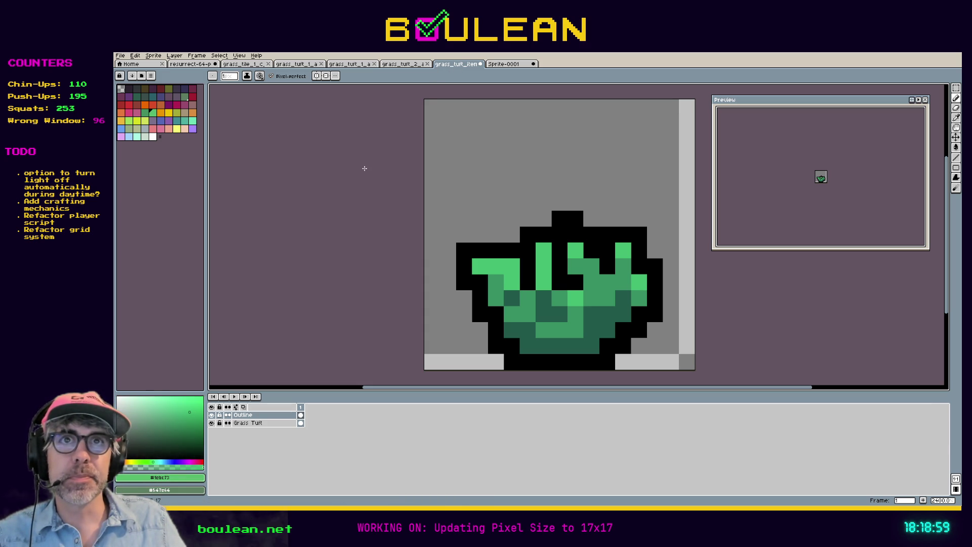
pyautogui.hotkey('ctrl', 's')
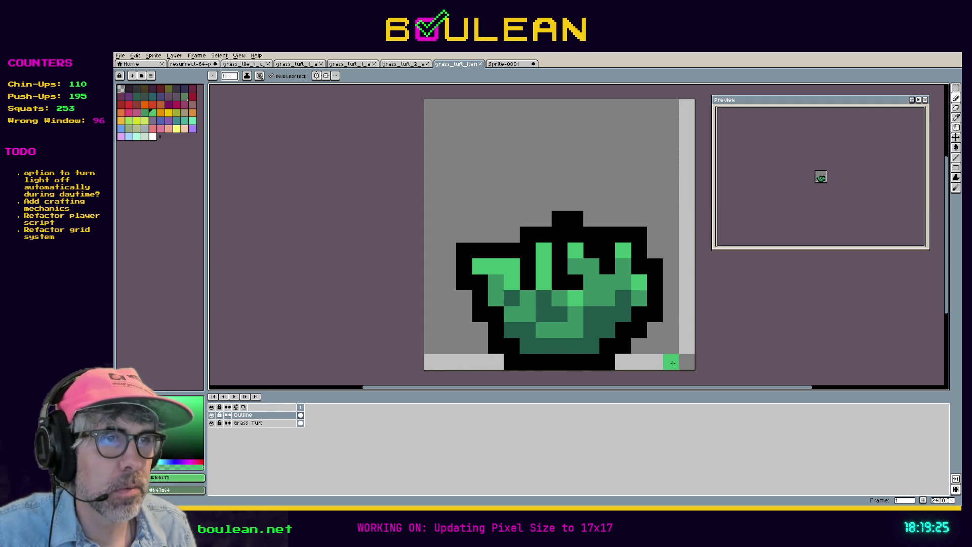
pyautogui.scroll(1, 604, 195)
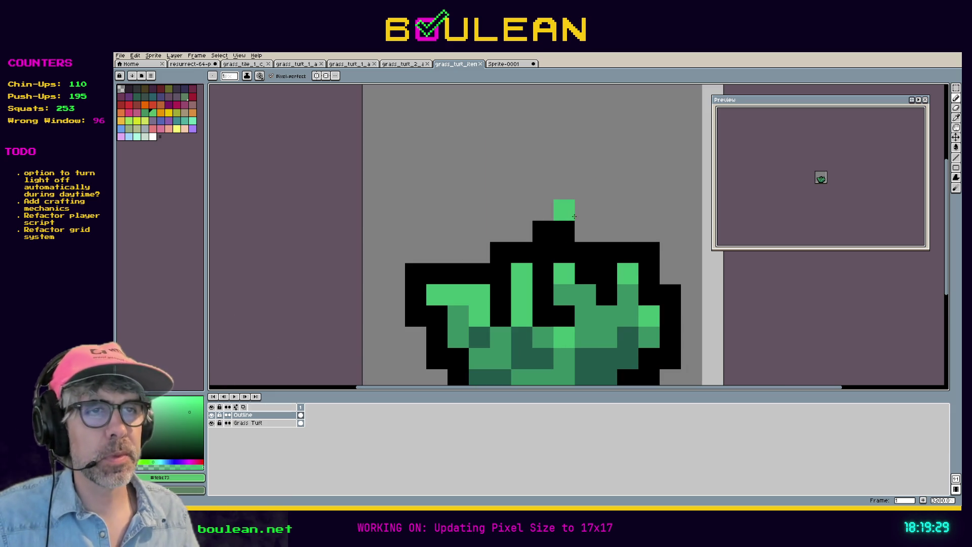
# Erase the two stray black outline pixels above the grass tuft.
pyautogui.press('e')
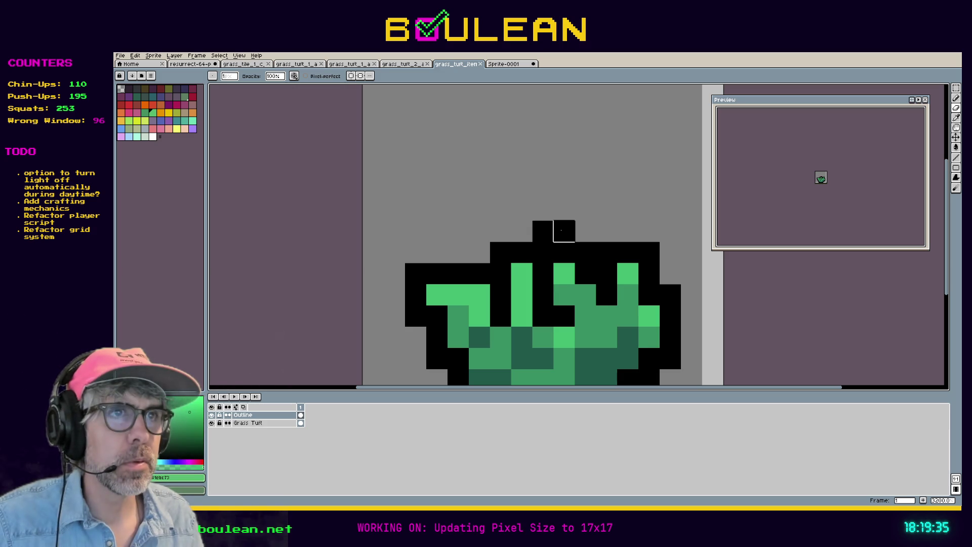
pyautogui.click(568, 236)
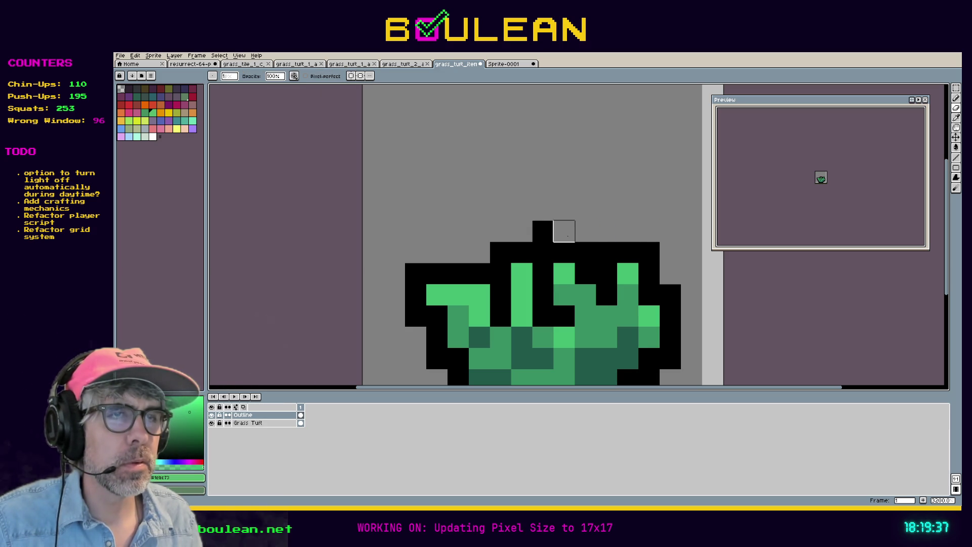
pyautogui.click(544, 237)
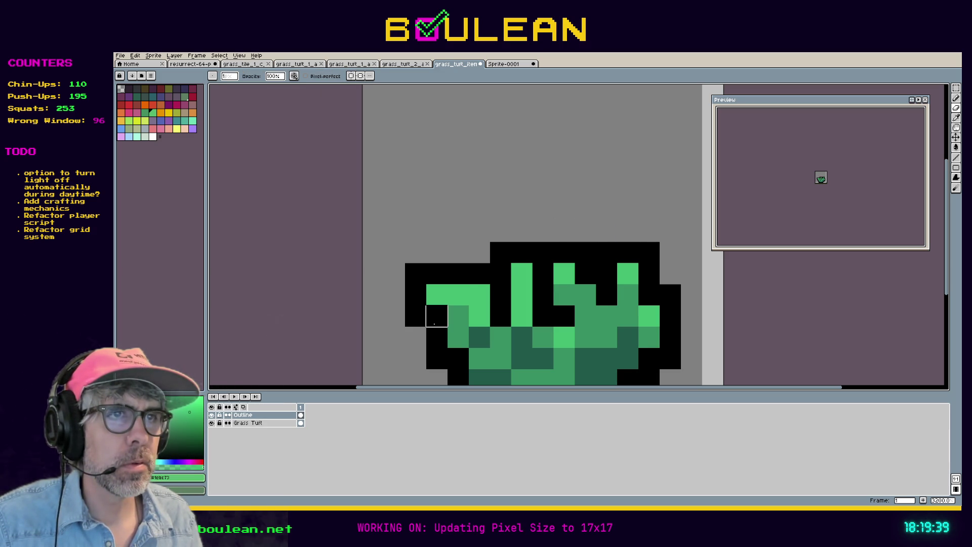
# Extend the top leaf one pixel higher with light green pixels on the Outline layer.
pyautogui.scroll(-1, 457, 299)
pyautogui.click(458, 297)
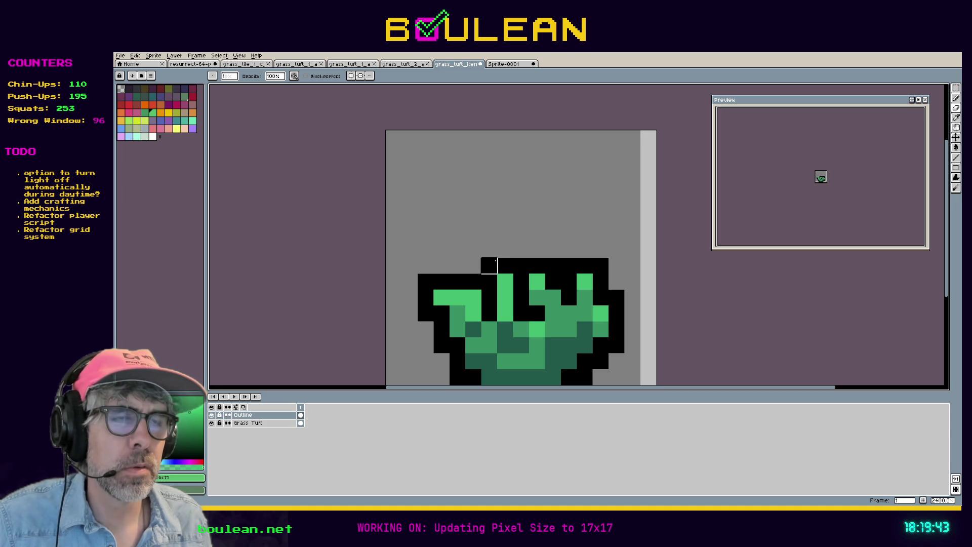
pyautogui.press('i')
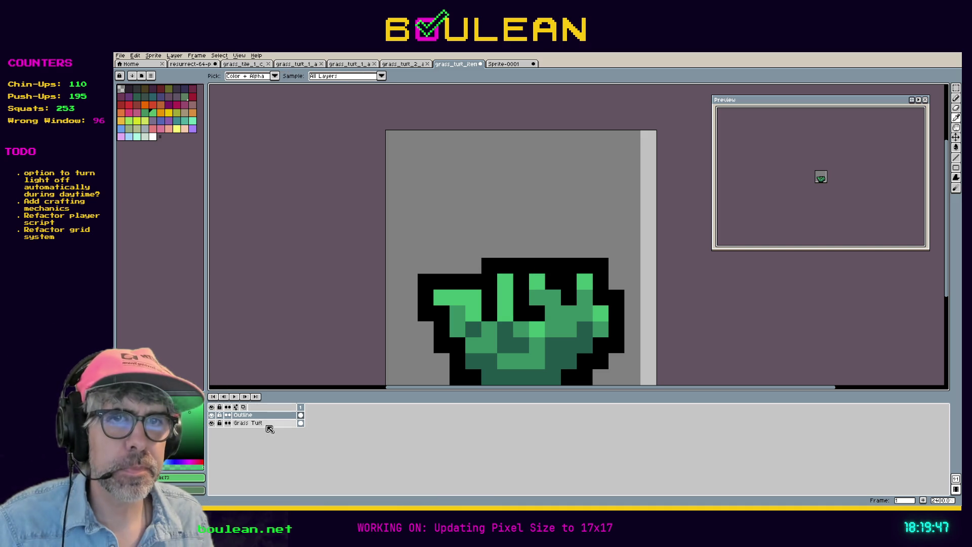
pyautogui.click(268, 423)
pyautogui.press('b')
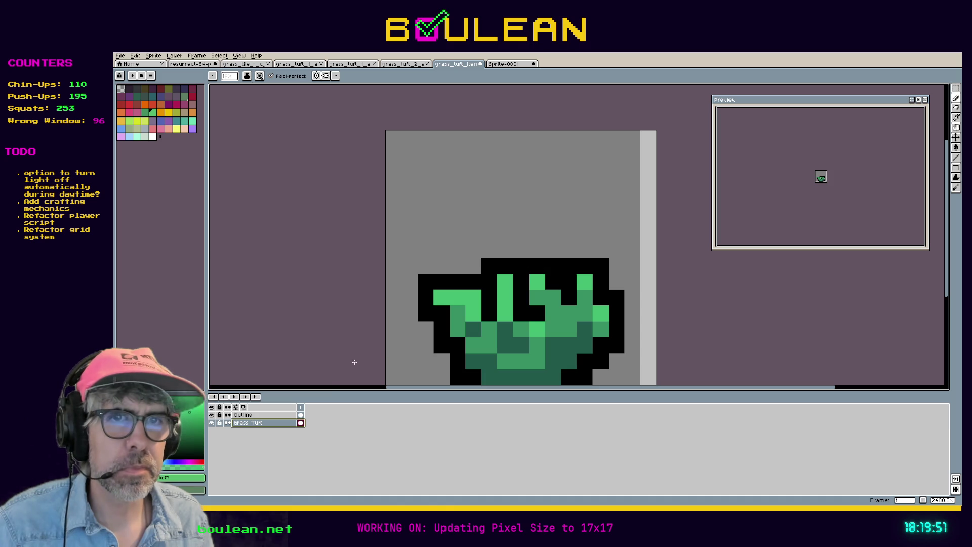
pyautogui.click(248, 415)
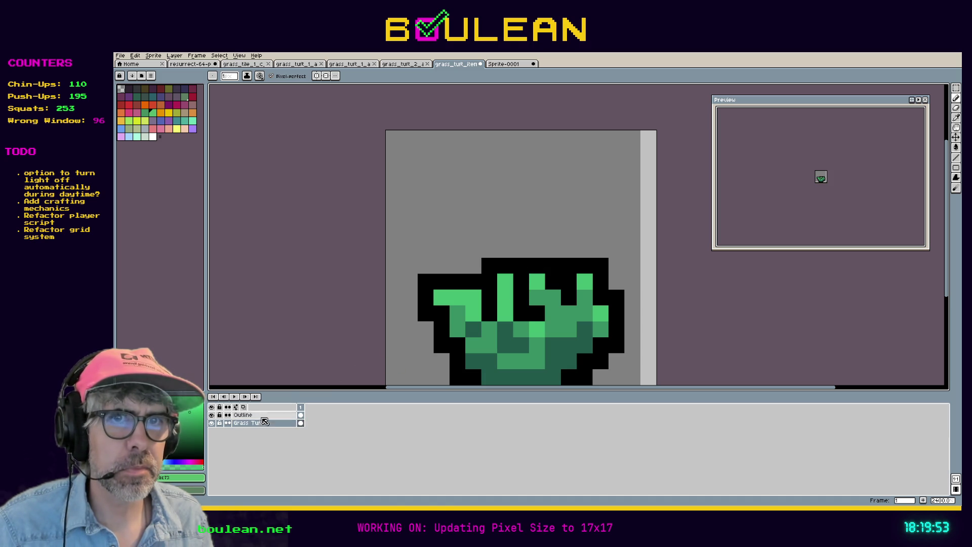
pyautogui.click(439, 325)
pyautogui.click(537, 266)
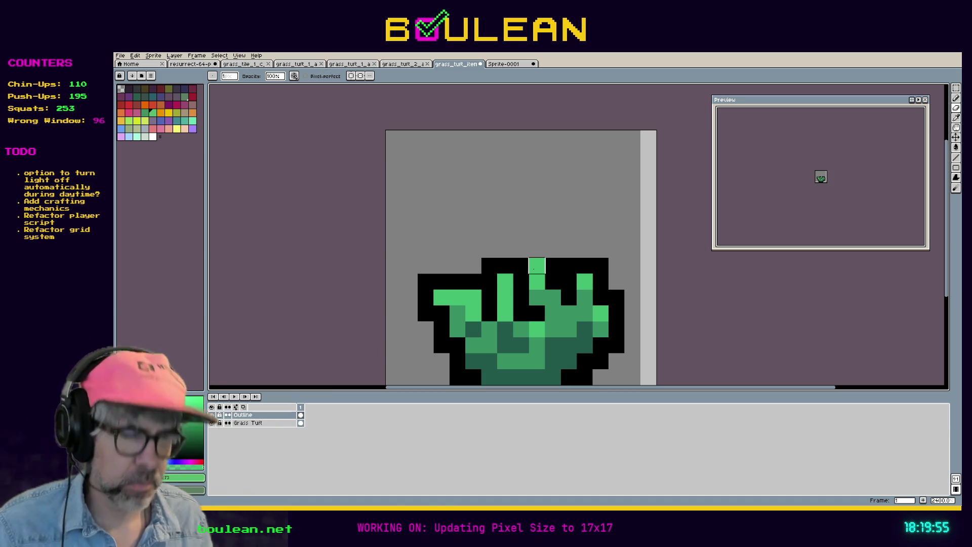
# Redraw the black outline around the raised leaf tip, undoing misplaced pixels.
pyautogui.click(553, 249)
pyautogui.click(537, 250)
pyautogui.click(522, 249)
pyautogui.click(410, 314)
pyautogui.hotkey('ctrl', 'z')
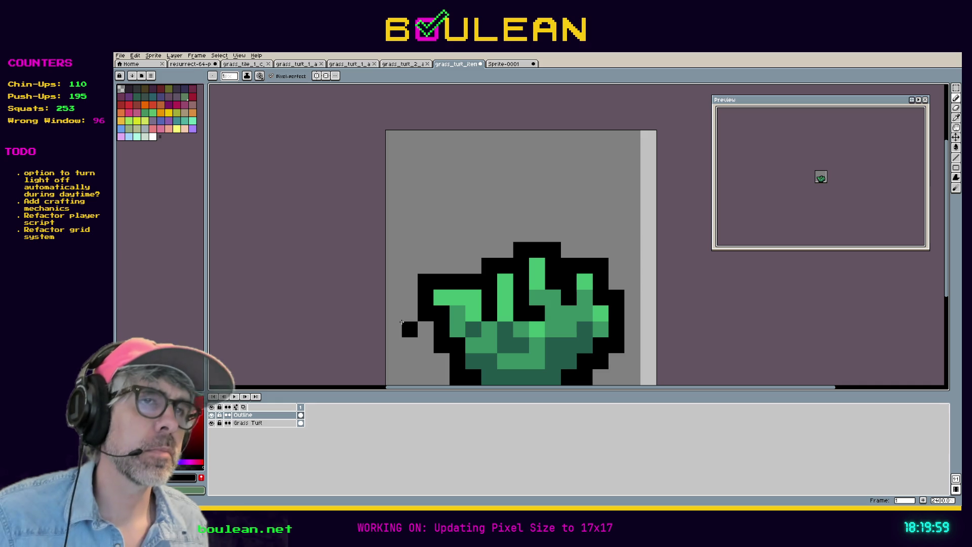
pyautogui.click(535, 281)
pyautogui.hotkey('ctrl', 'z')
pyautogui.click(539, 293)
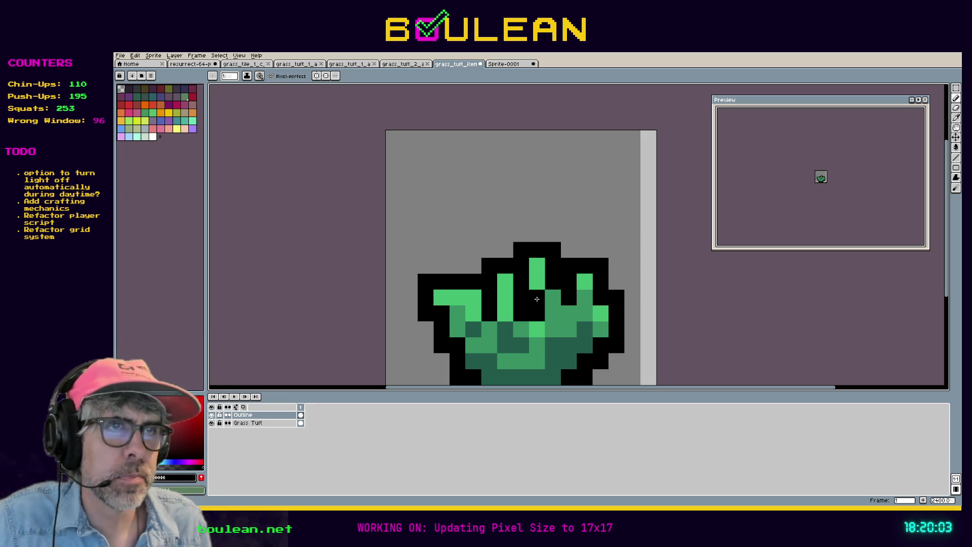
# Paint a light green #3cbc73 highlight pixel on the tuft's grass blade.
pyautogui.scroll(-4, 537, 299)
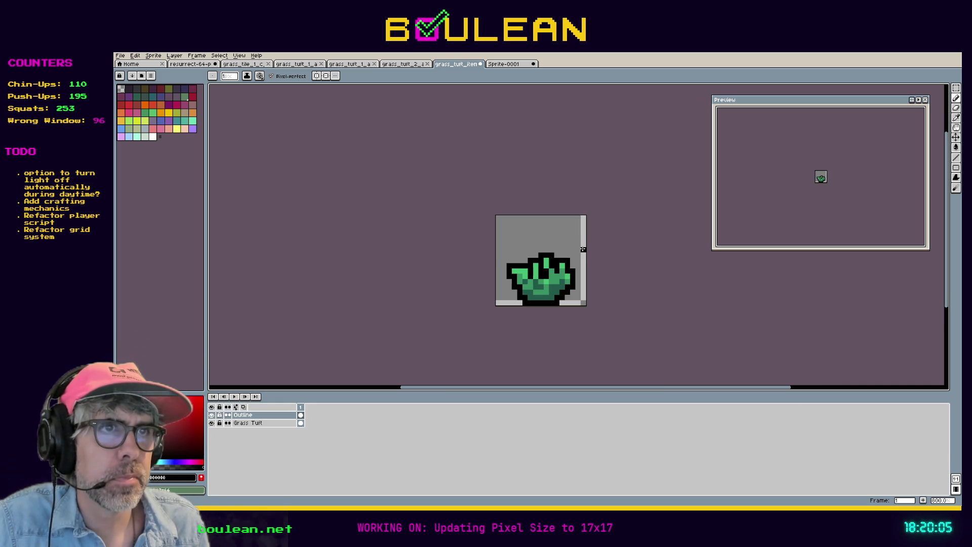
pyautogui.scroll(3, 584, 249)
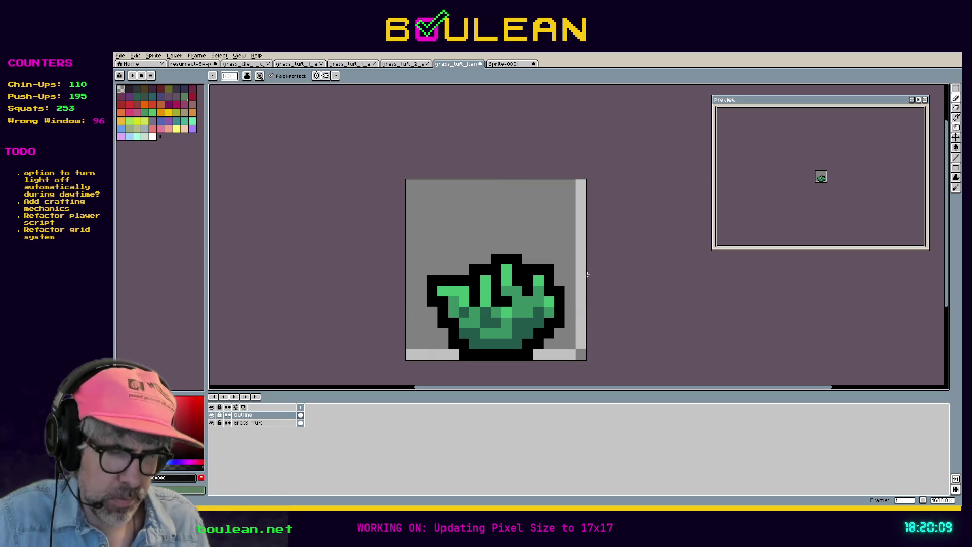
pyautogui.click(248, 423)
pyautogui.press('i')
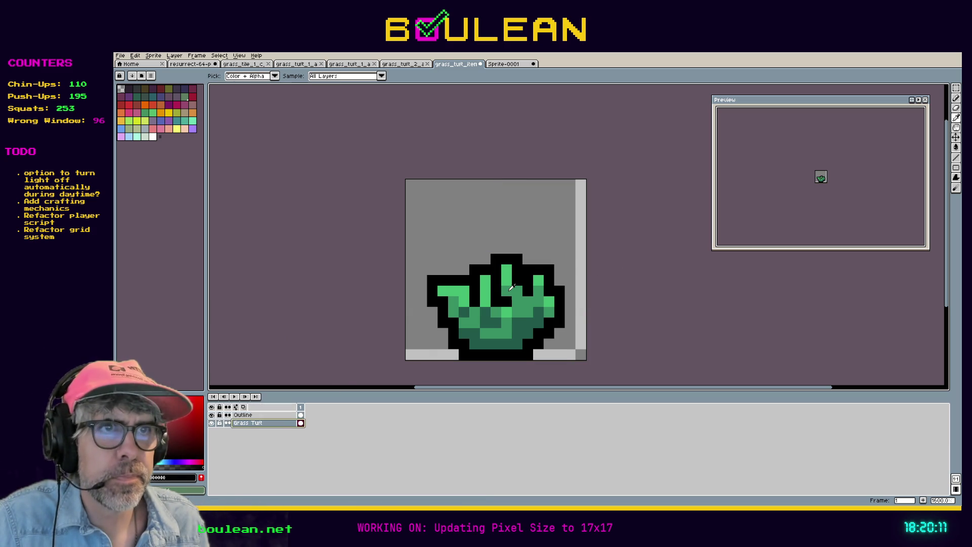
pyautogui.click(511, 287)
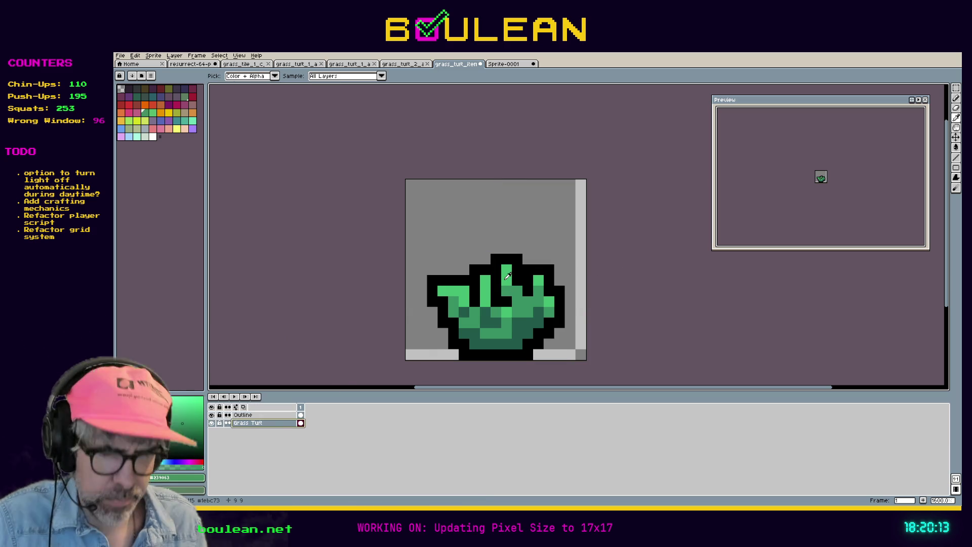
pyautogui.press('b')
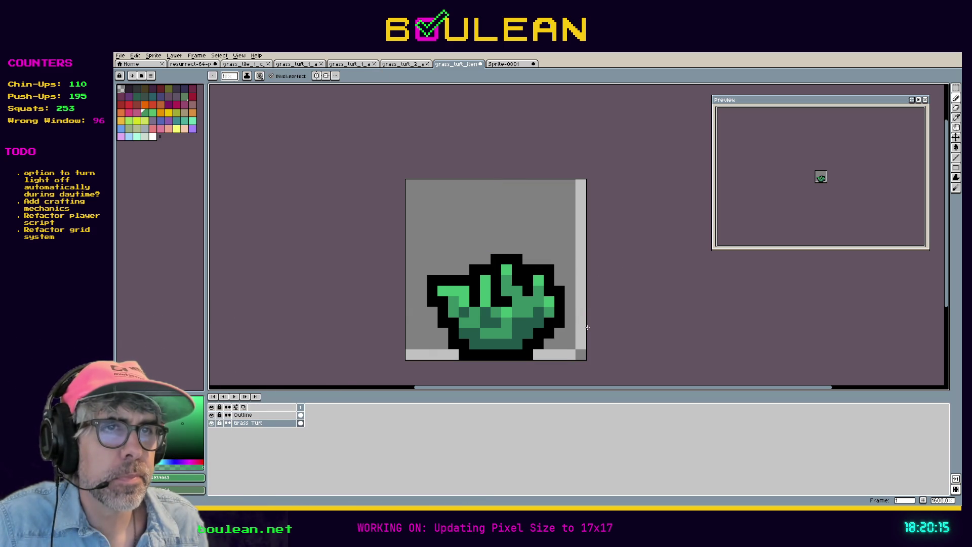
pyautogui.keyDown('alt'); pyautogui.click(508, 268); pyautogui.keyUp('alt')
pyautogui.click(517, 291)
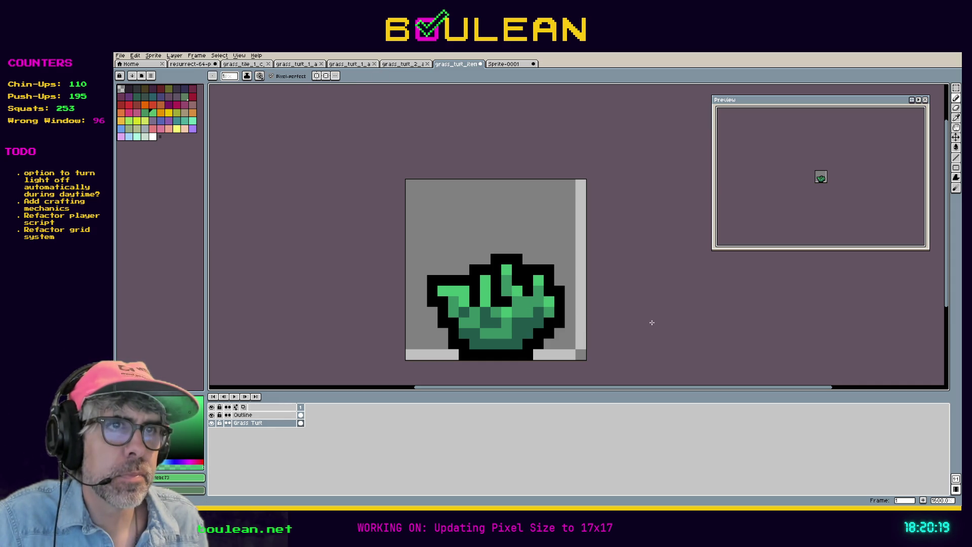
# Try darkening a tuft pixel with #239063, then undo both touch-up strokes.
pyautogui.keyDown('alt'); pyautogui.click(459, 302); pyautogui.keyUp('alt')
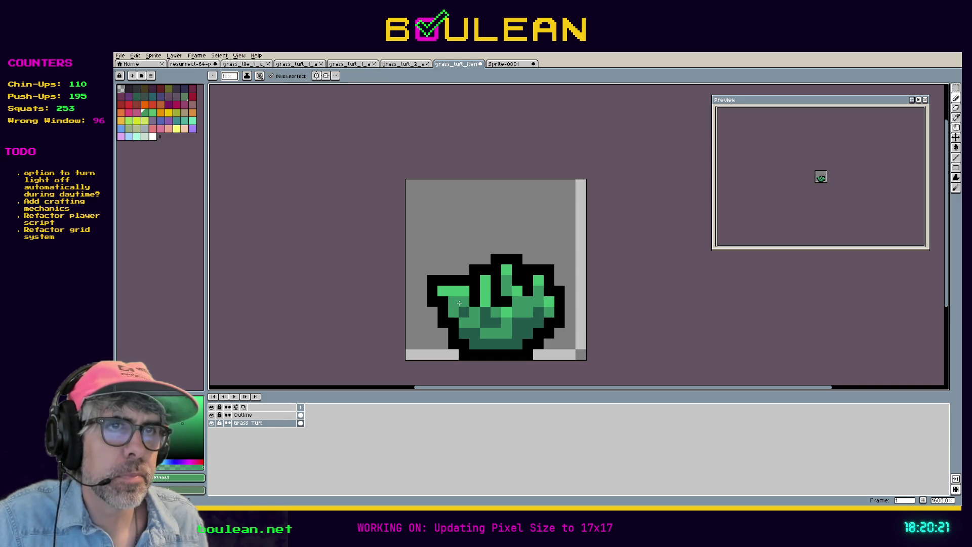
pyautogui.click(456, 294)
pyautogui.hotkey('ctrl', 'z')
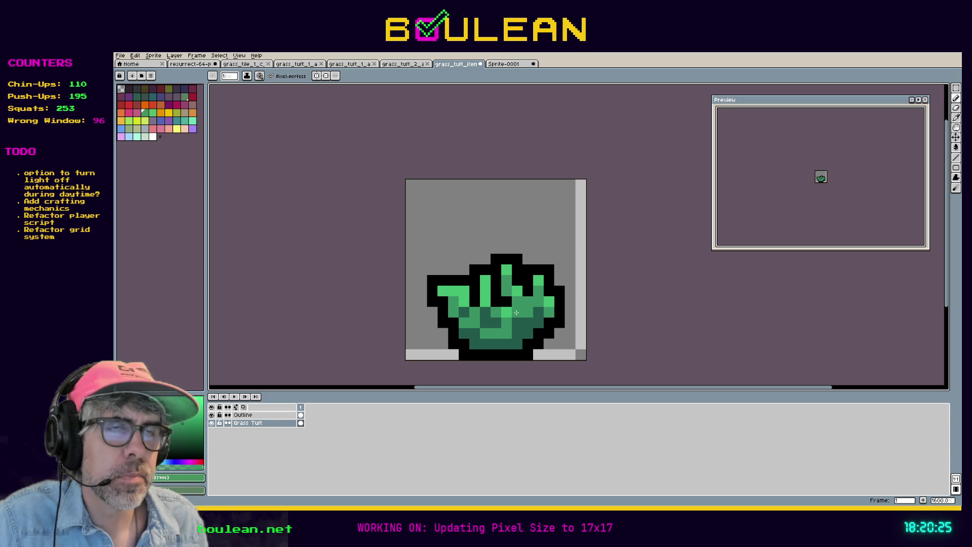
pyautogui.hotkey('ctrl', 'z')
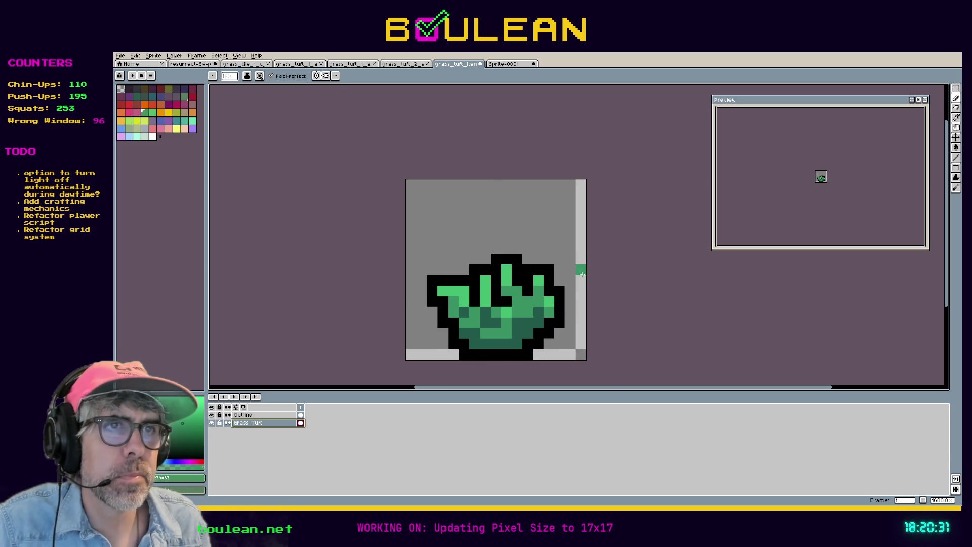
# Zoom in and out over the gravestone sprite, toggling between eyedropper and pencil.
pyautogui.scroll(-3, 588, 267)
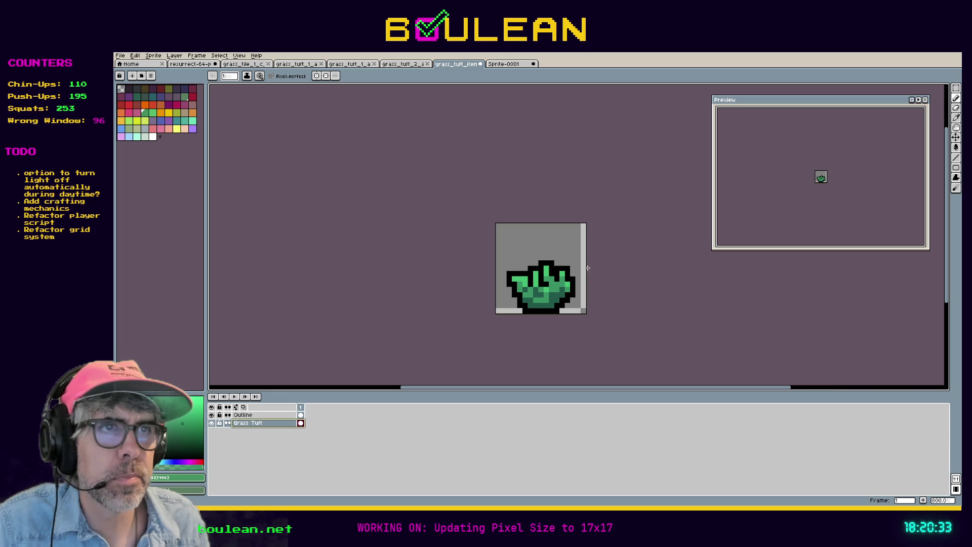
pyautogui.scroll(1, 588, 267)
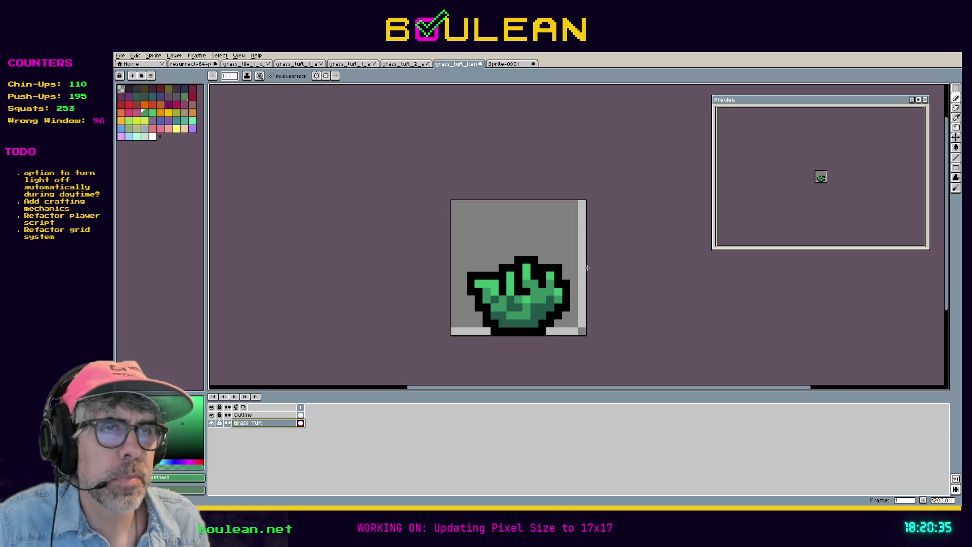
pyautogui.scroll(-1, 588, 268)
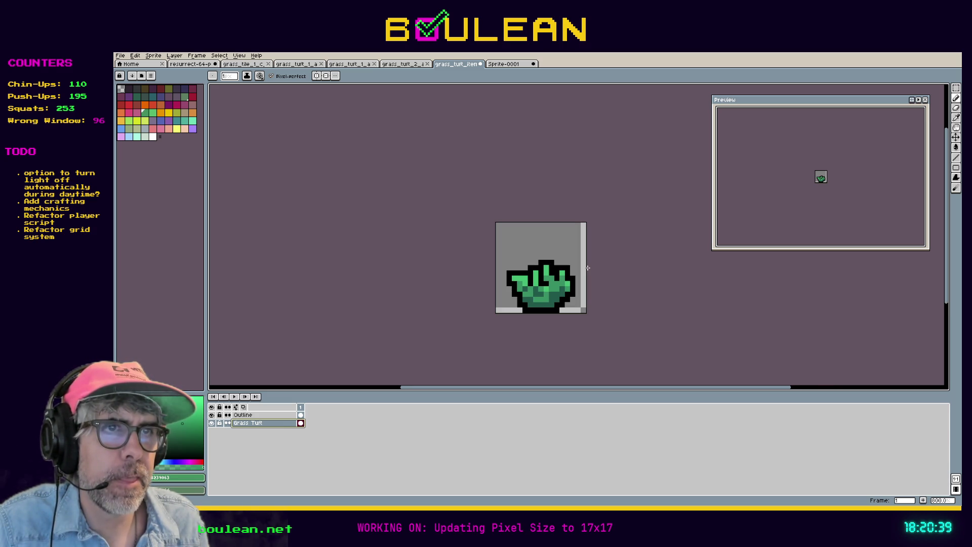
pyautogui.press('i')
pyautogui.scroll(3, 532, 292)
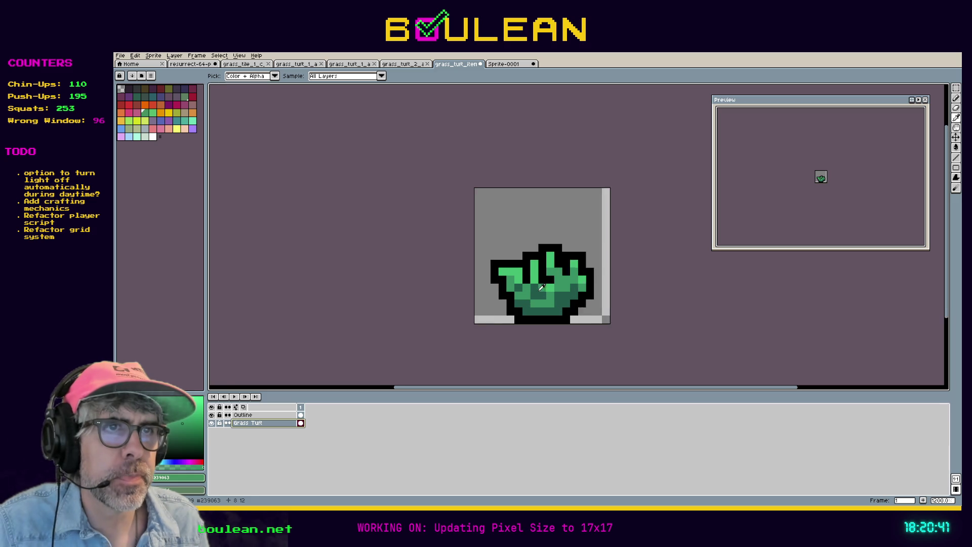
pyautogui.press('b')
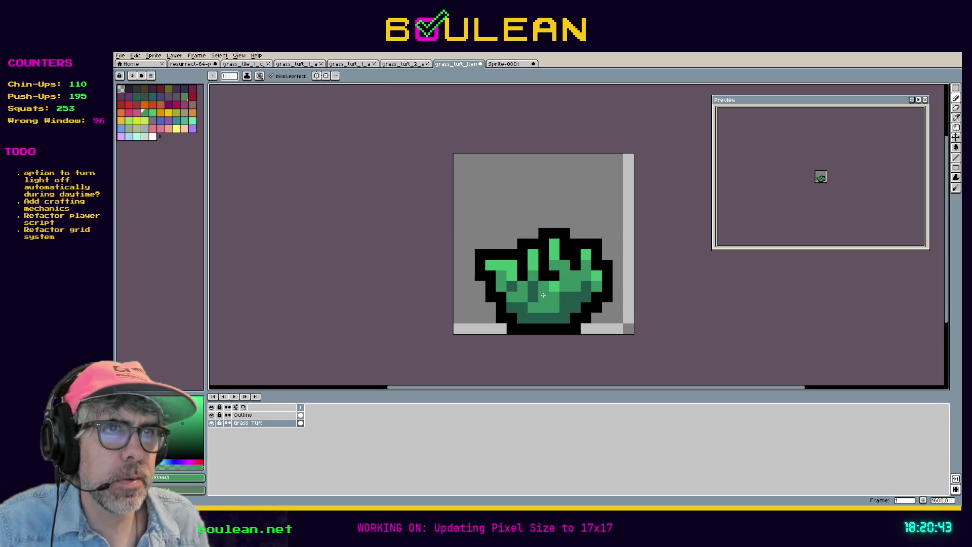
pyautogui.scroll(-1, 590, 314)
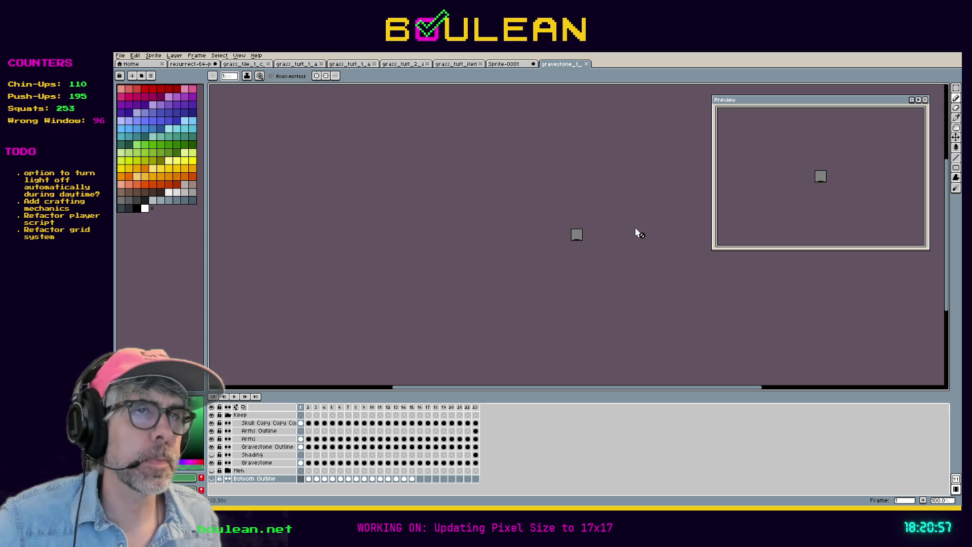
# Save the gravestone as a new copy with 17x17 in its file name.
pyautogui.scroll(6, 561, 210)
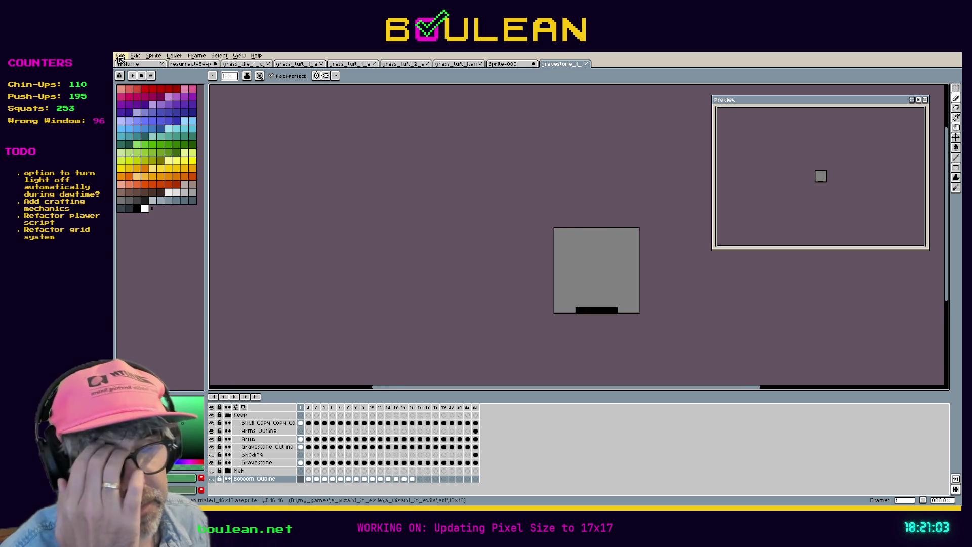
pyautogui.click(121, 56)
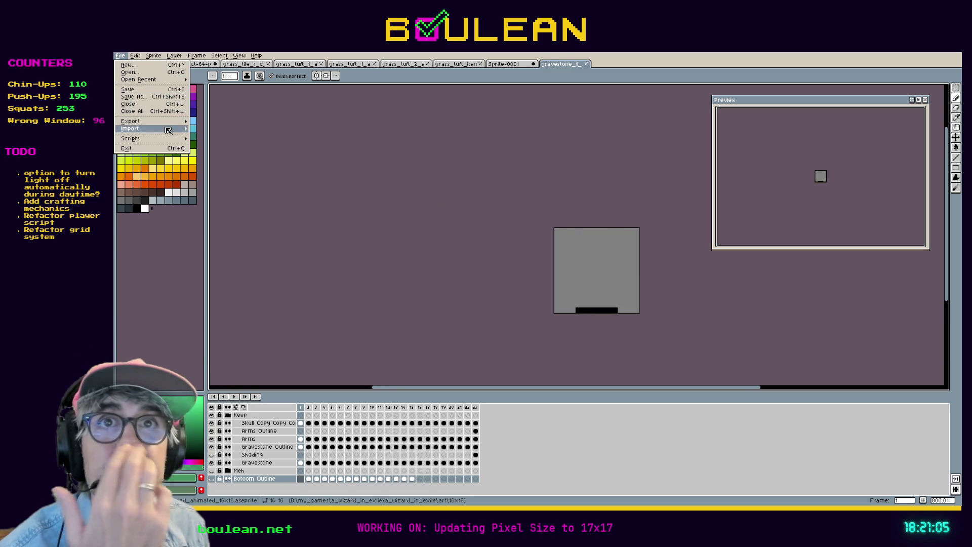
pyautogui.moveTo(167, 122)
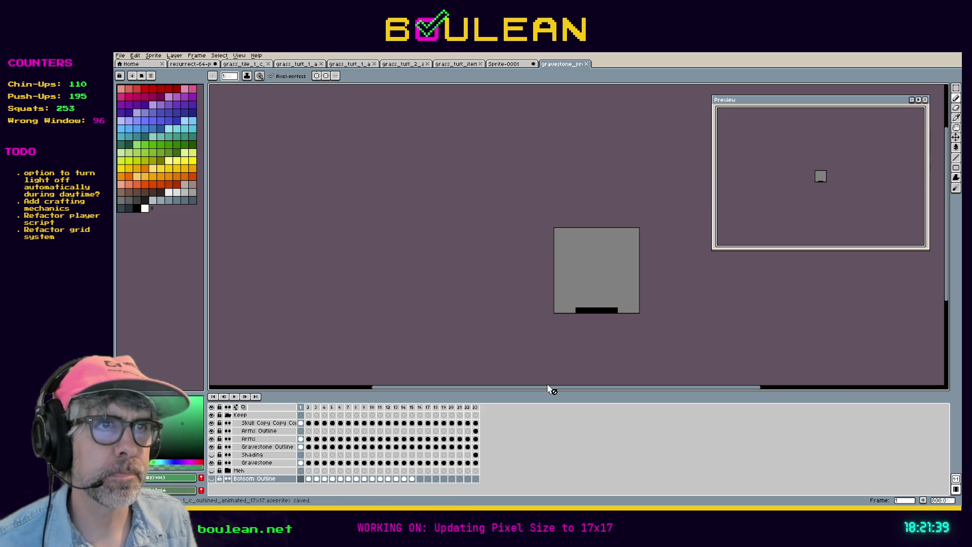
# Show frame 21 of the gravestone animation, the full stone with its skull carving.
pyautogui.scroll(1, 597, 267)
pyautogui.scroll(1, 597, 268)
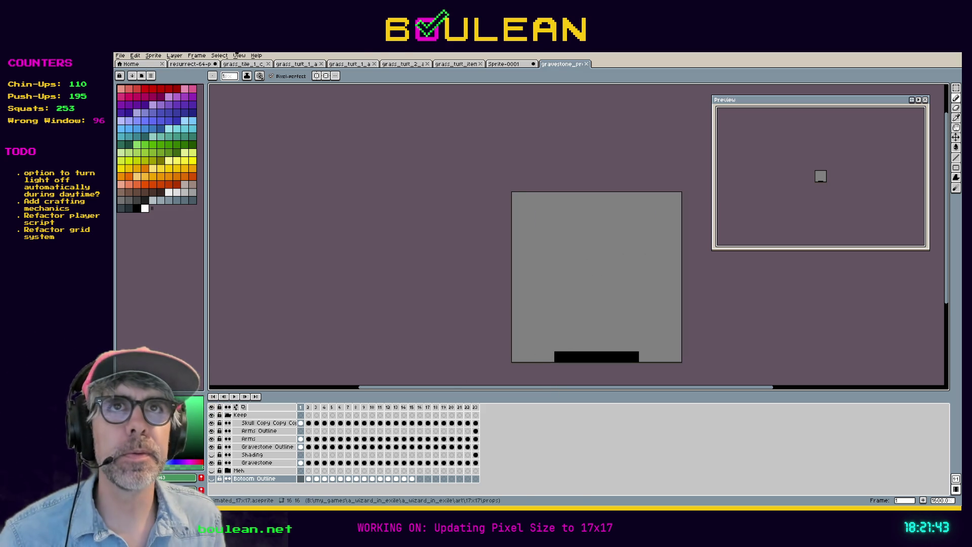
pyautogui.click(154, 56)
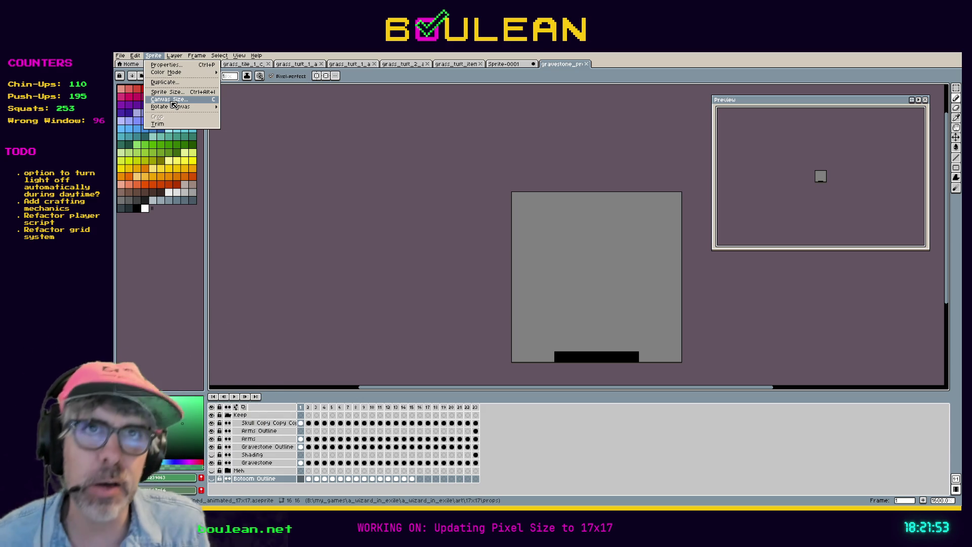
pyautogui.press('Escape')
pyautogui.click(459, 407)
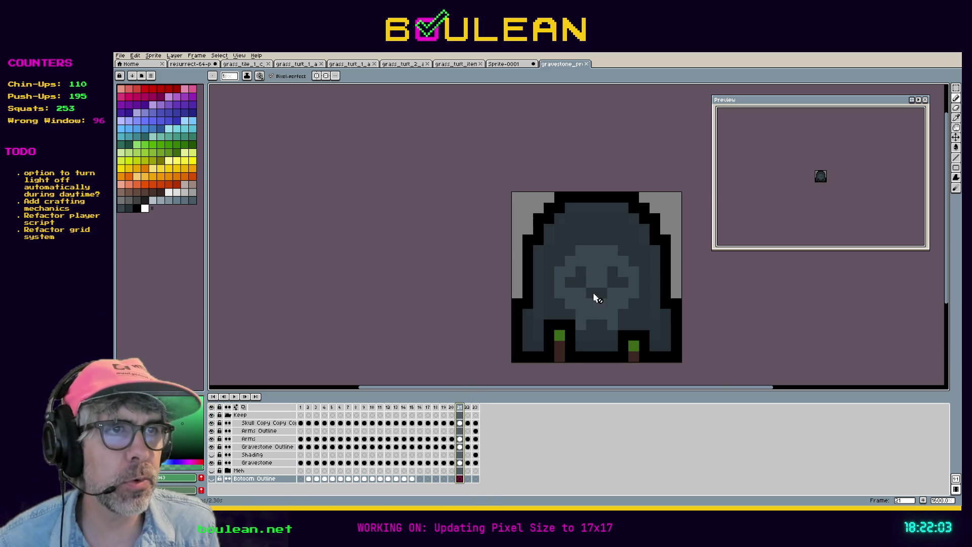
# Play the gravestone's rise animation from the timeline.
pyautogui.scroll(5, 594, 294)
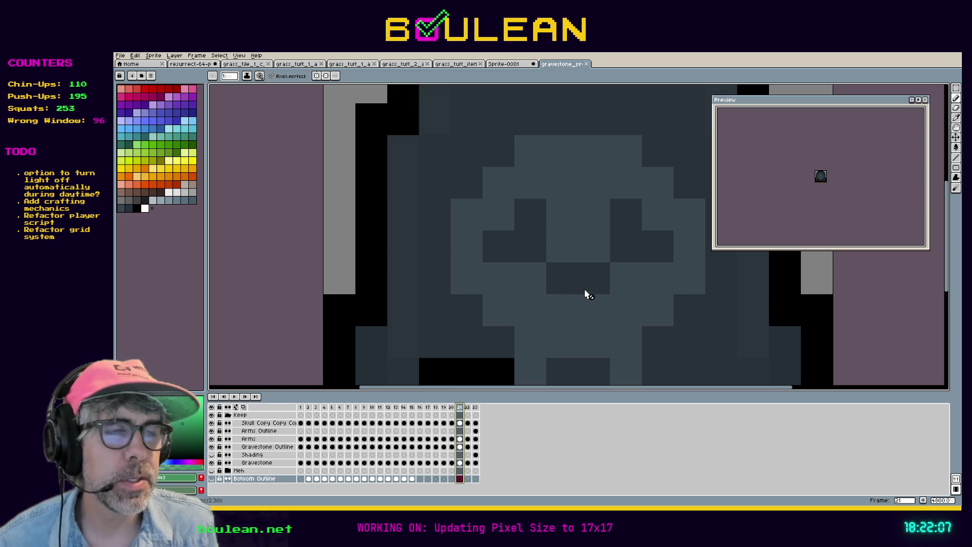
pyautogui.scroll(-2, 590, 230)
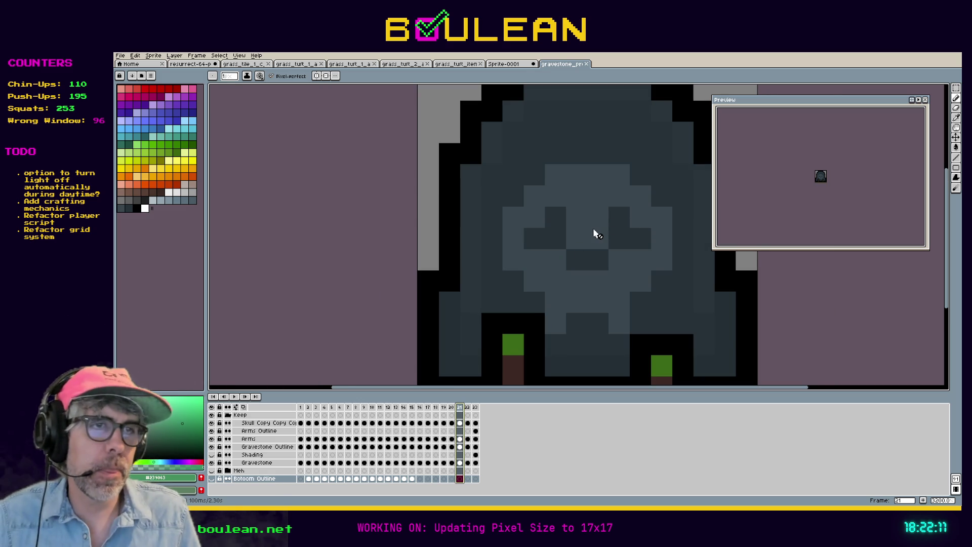
pyautogui.scroll(-1, 603, 232)
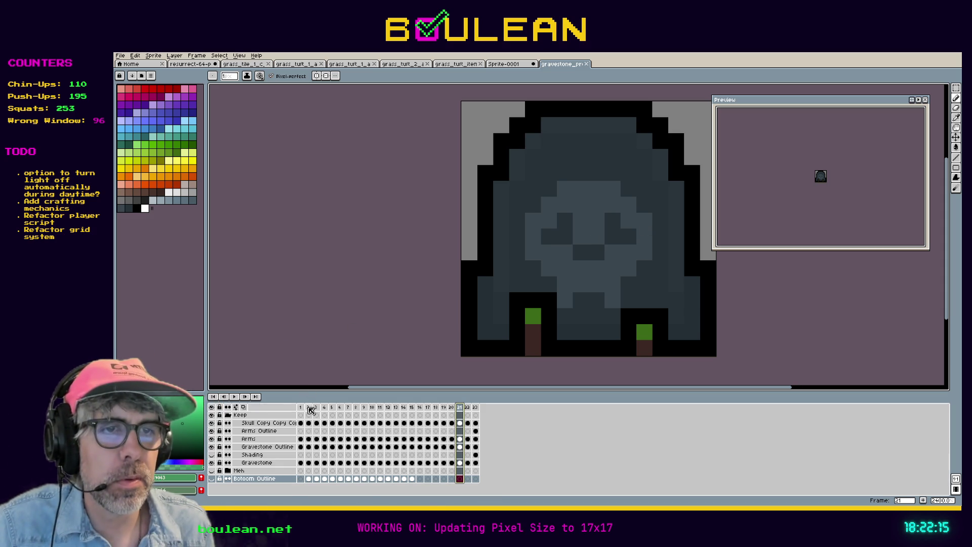
pyautogui.click(236, 398)
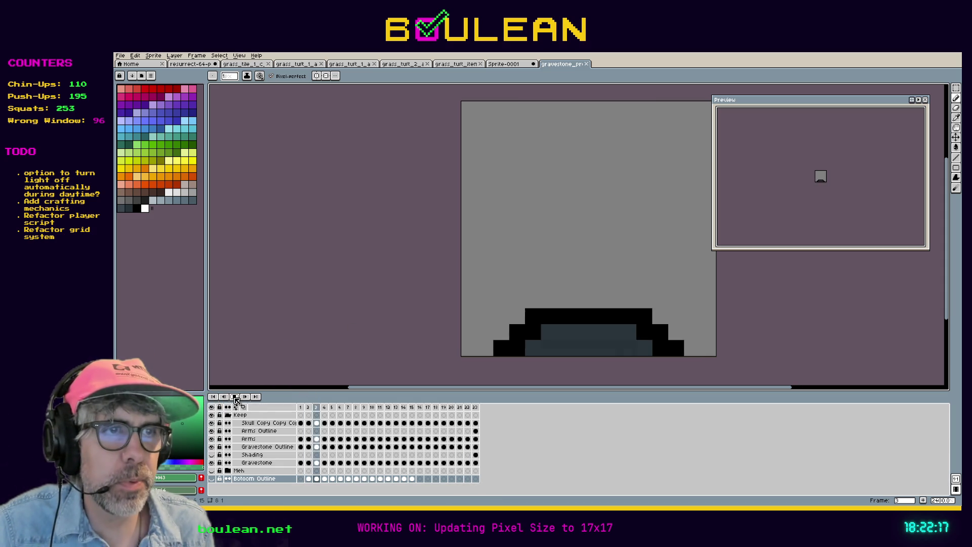
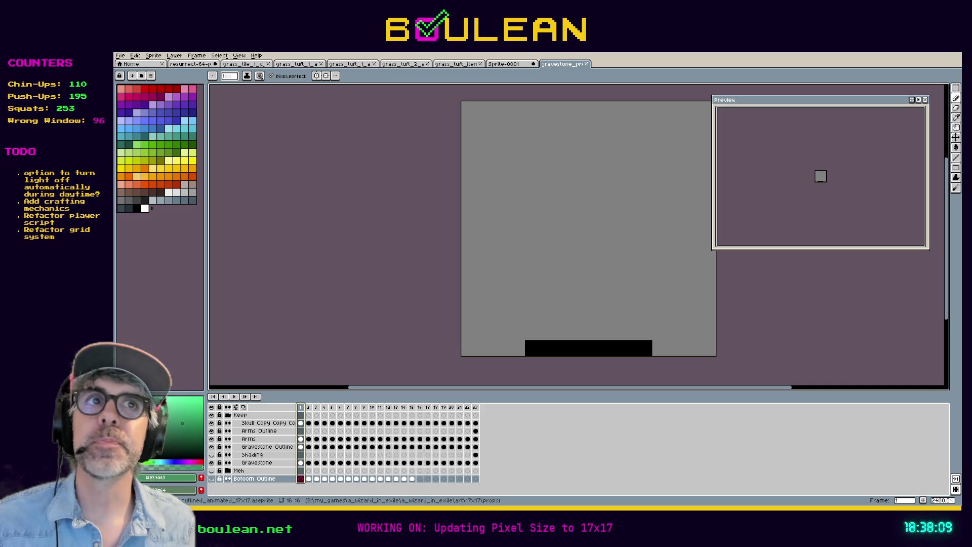
# Jump to frame 15 of the gravestone animation and open the Sprite menu.
pyautogui.click(412, 407)
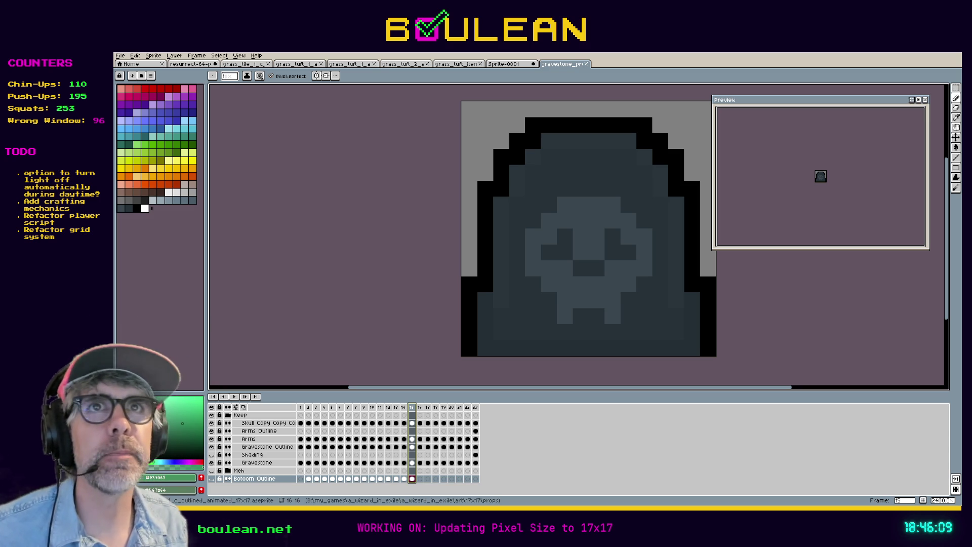
pyautogui.click(154, 55)
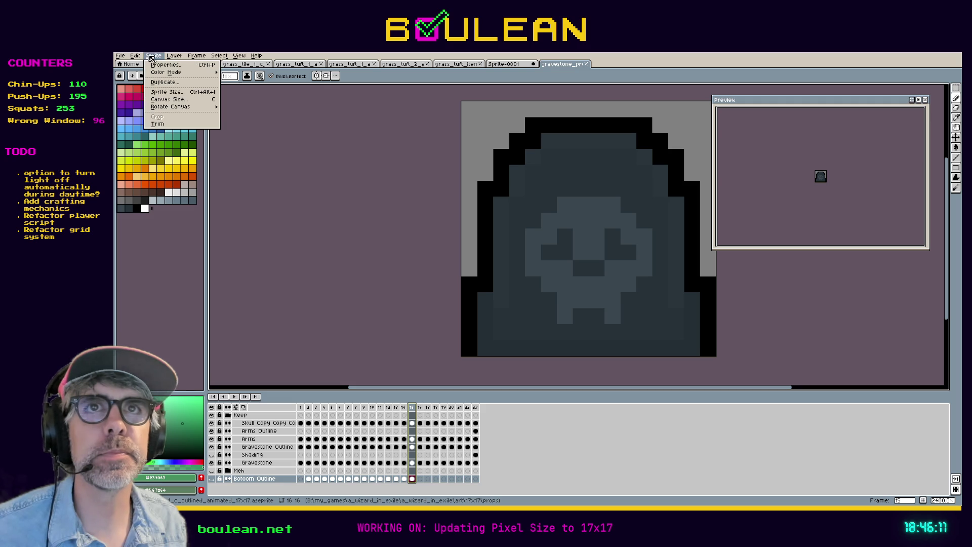
# Enlarge the gravestone canvas from 16×16 to 17×17 pixels and recentre the view on it.
pyautogui.click(165, 100)
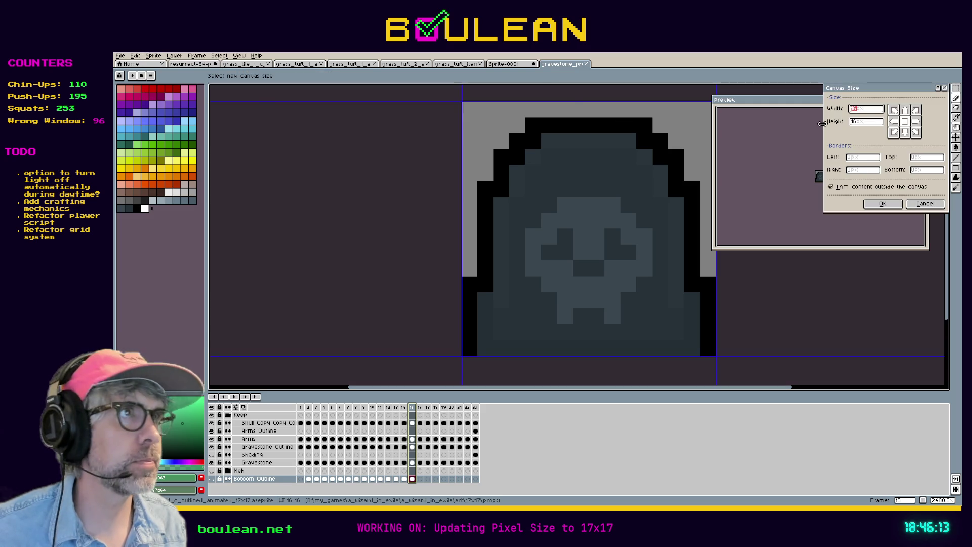
pyautogui.write('17')
pyautogui.press('Tab')
pyautogui.write('17')
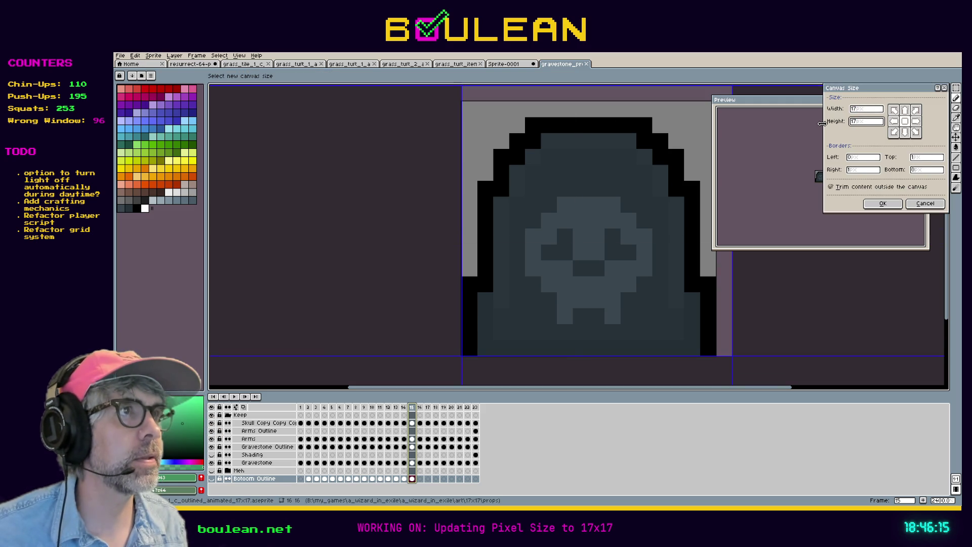
pyautogui.press('Return')
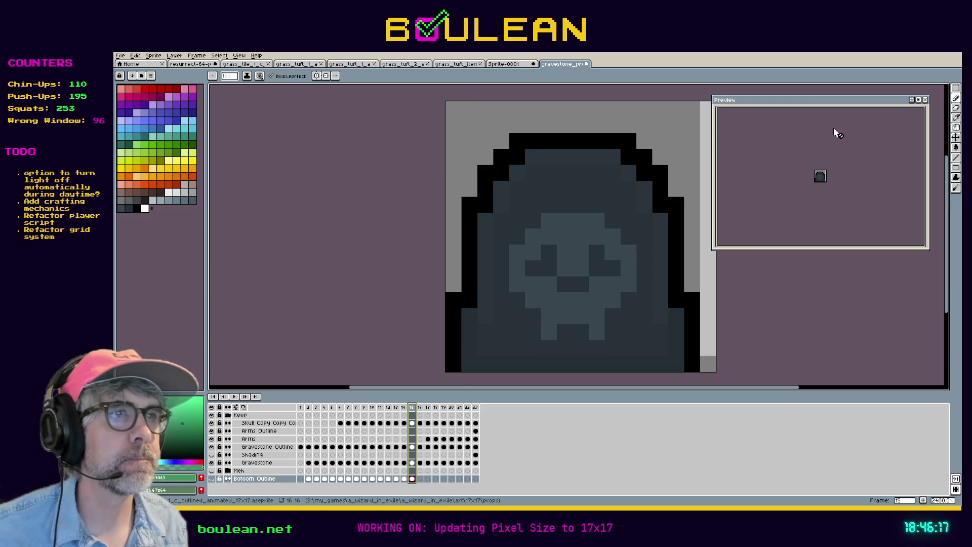
pyautogui.moveTo(797, 278)
pyautogui.mouseDown()
pyautogui.moveTo(654, 265)
pyautogui.moveTo(688, 268)
pyautogui.mouseUp()
pyautogui.press('b')
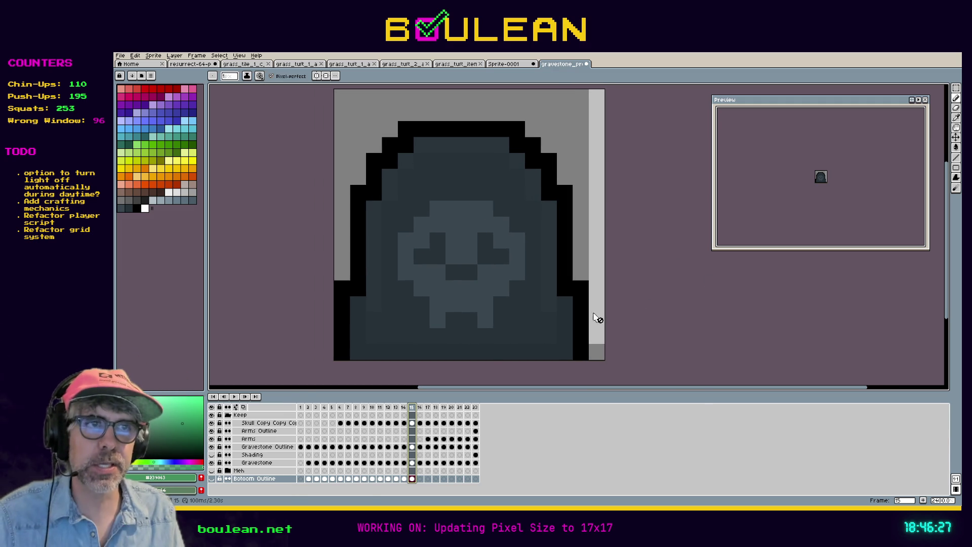
# Step through frames 1 to 4 of the gravestone animation.
pyautogui.click(301, 407)
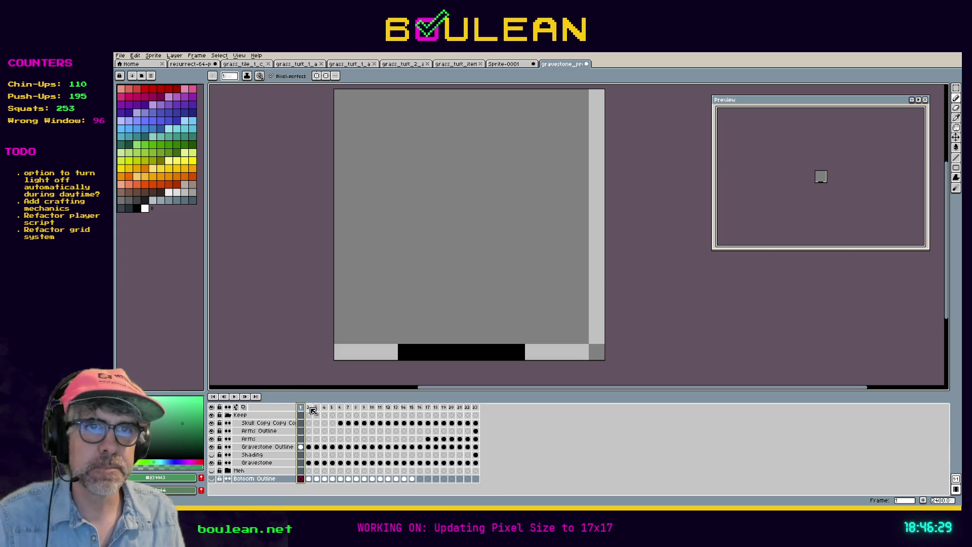
pyautogui.click(308, 407)
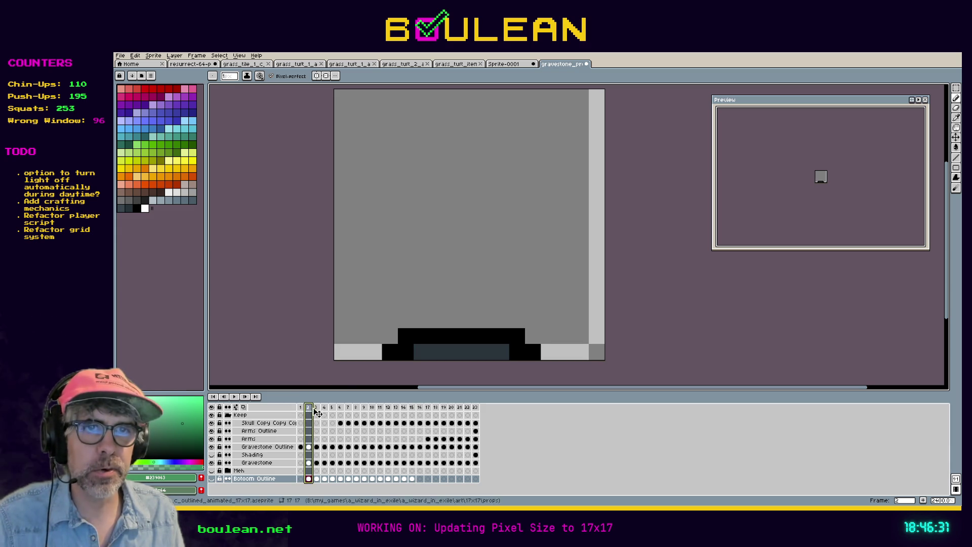
pyautogui.click(316, 408)
pyautogui.click(324, 408)
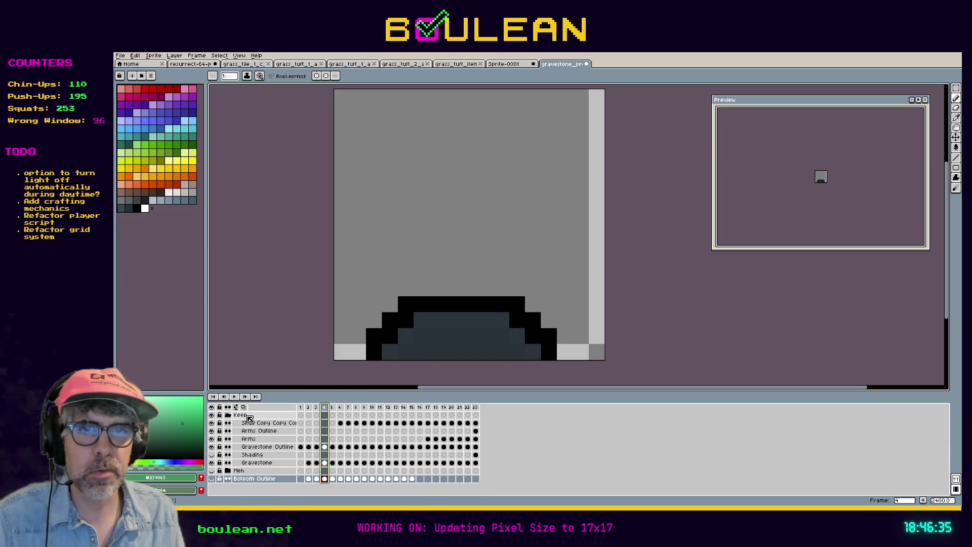
# Collapse the Keep group and select the Keep, Meh and Bottom Outline layers.
pyautogui.click(229, 415)
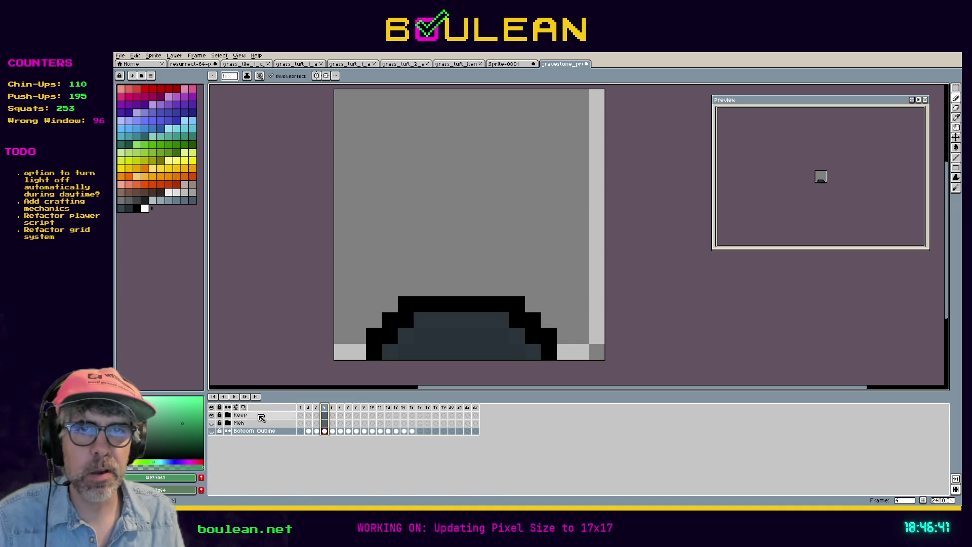
pyautogui.moveTo(240, 416); pyautogui.dragTo(247, 430)
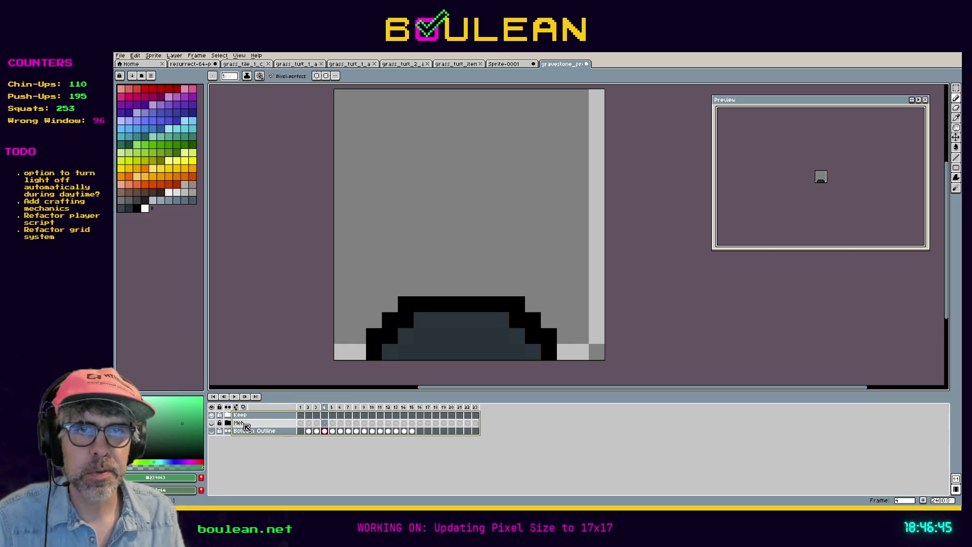
pyautogui.rightClick(244, 425)
# Wrap the selected layers in a new group named Old.
pyautogui.moveTo(277, 439)
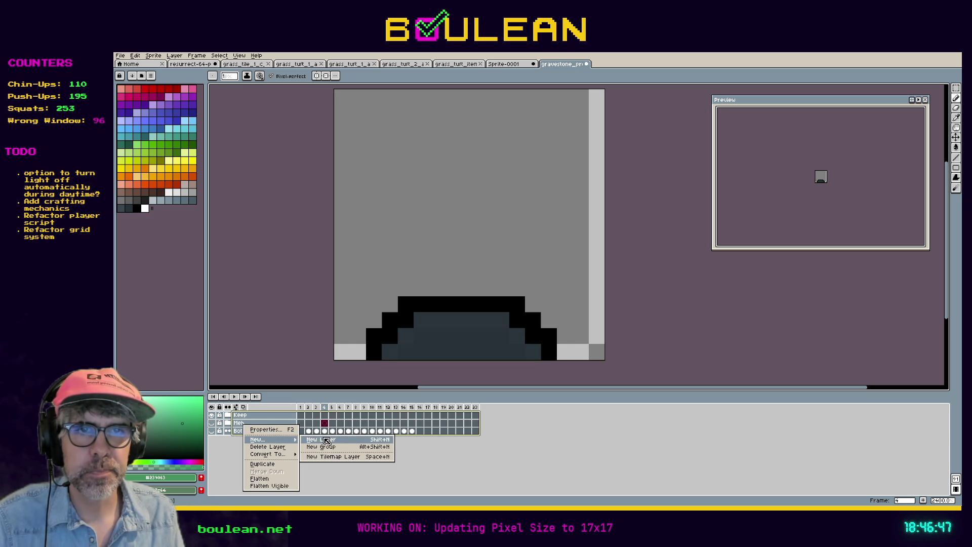
pyautogui.click(324, 447)
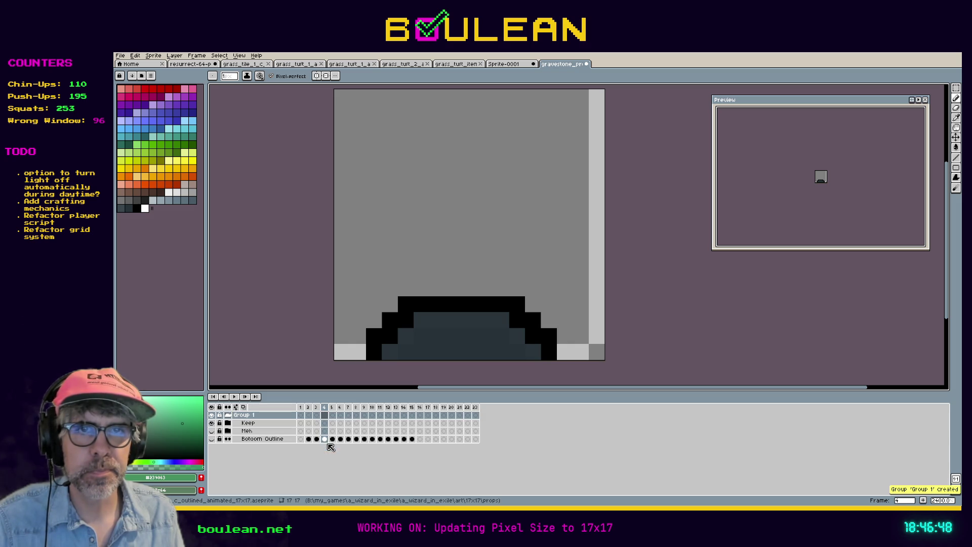
pyautogui.doubleClick(269, 417)
pyautogui.write('Old')
pyautogui.press('Return')
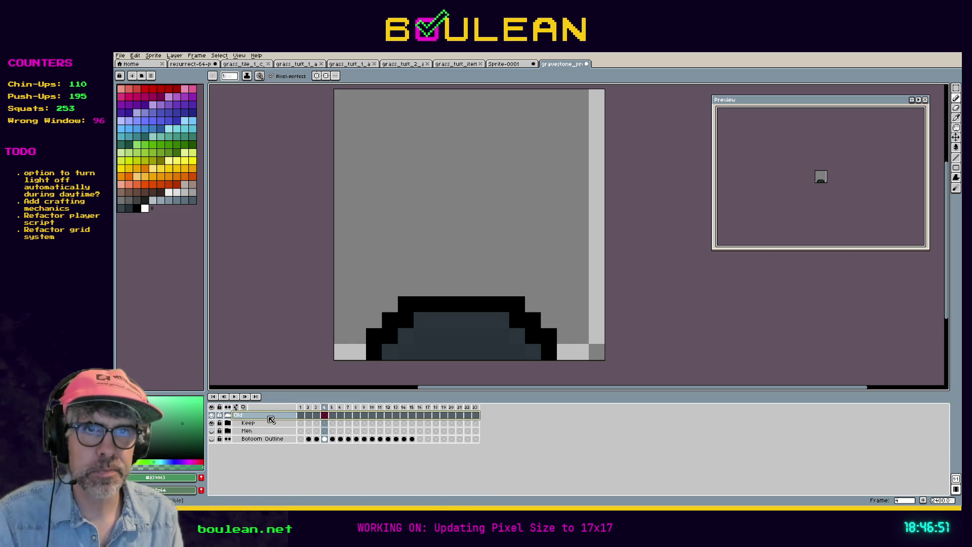
# Duplicate the Old group as New, collapse Old, zoom out to 1600% and return to frame 1.
pyautogui.rightClick(269, 417)
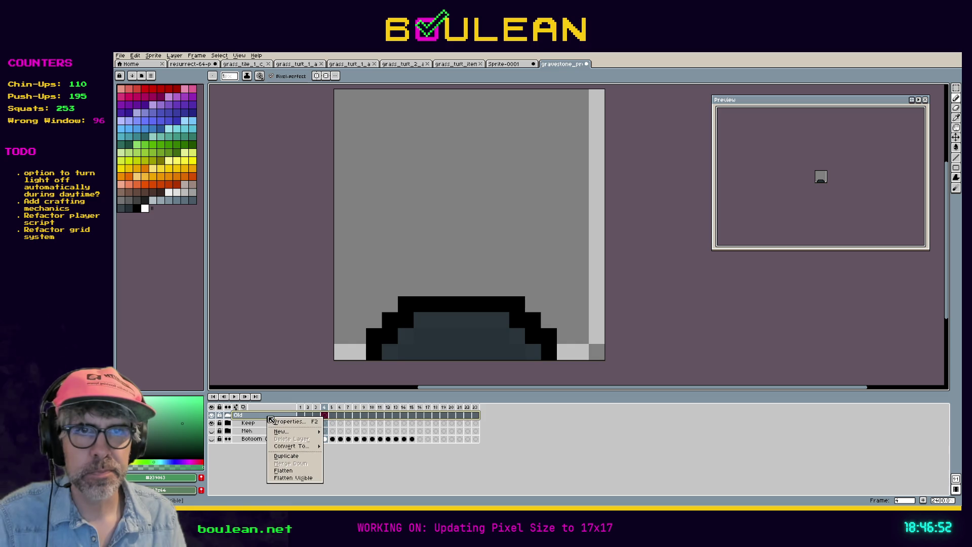
pyautogui.click(286, 457)
pyautogui.doubleClick(273, 416)
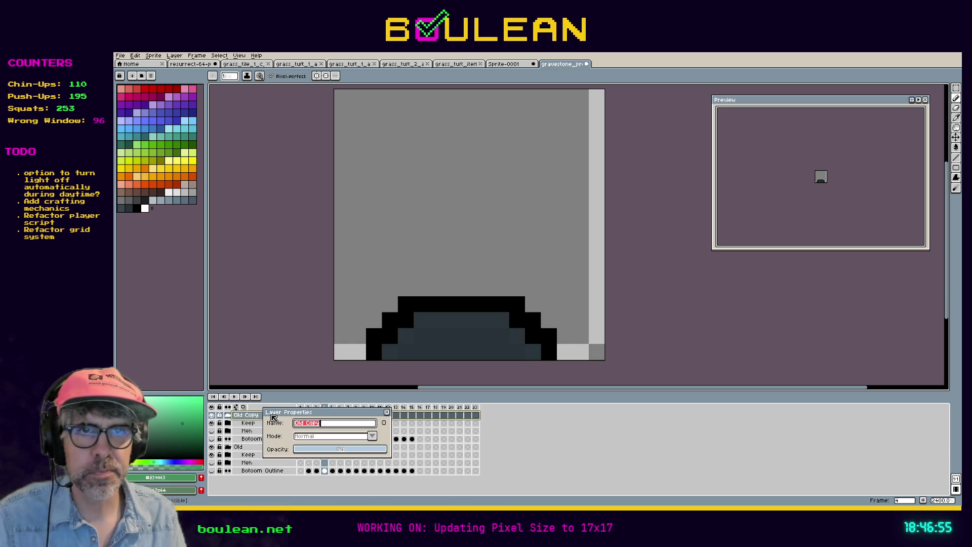
pyautogui.write('New')
pyautogui.press('Return')
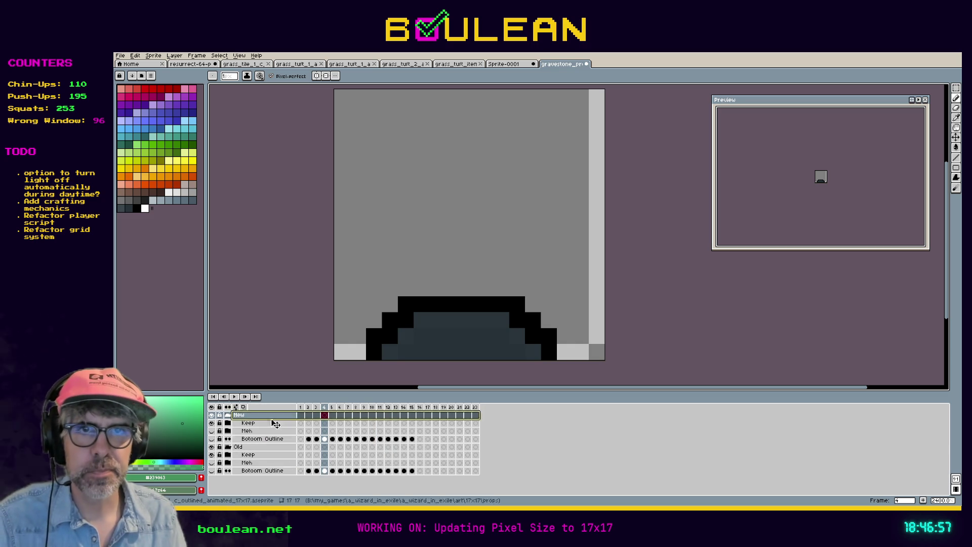
pyautogui.click(228, 446)
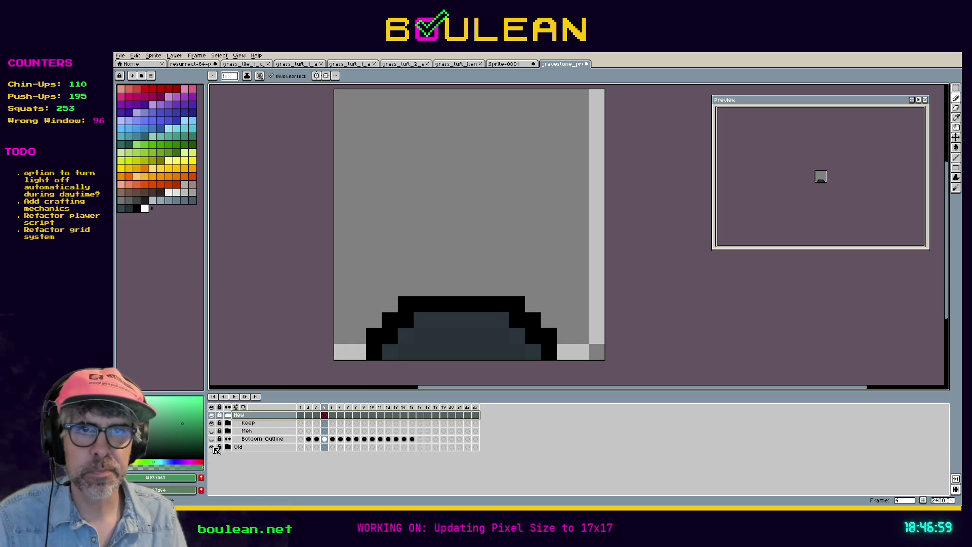
pyautogui.press('-')
pyautogui.press('Home')
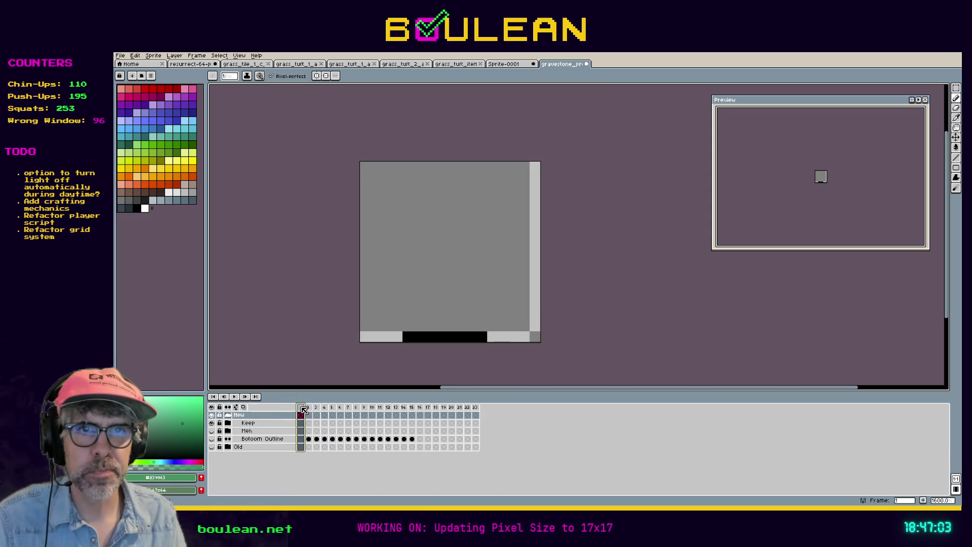
# Select the Keep and Bottom Outline layers and step through frames 2 to 9.
pyautogui.click(246, 425)
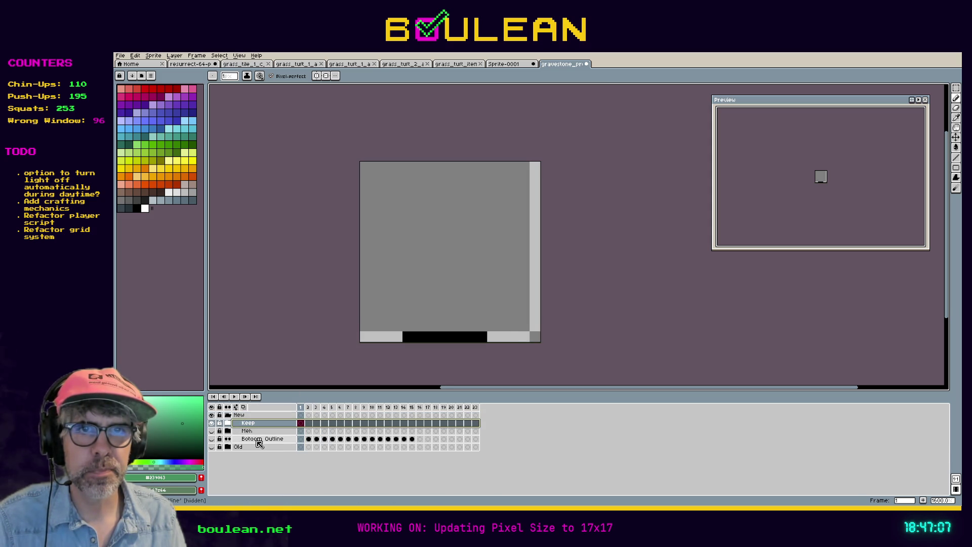
pyautogui.click(260, 442)
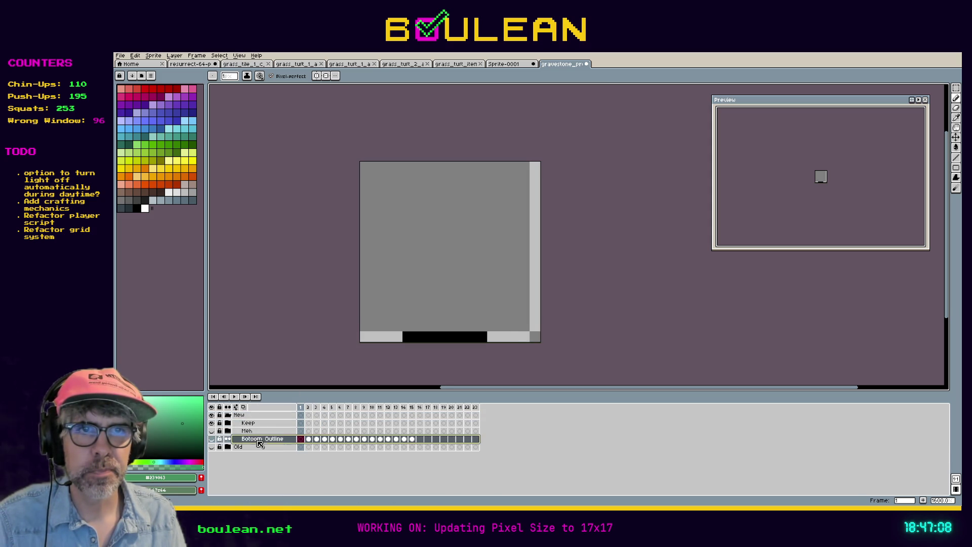
pyautogui.click(308, 408)
pyautogui.click(316, 408)
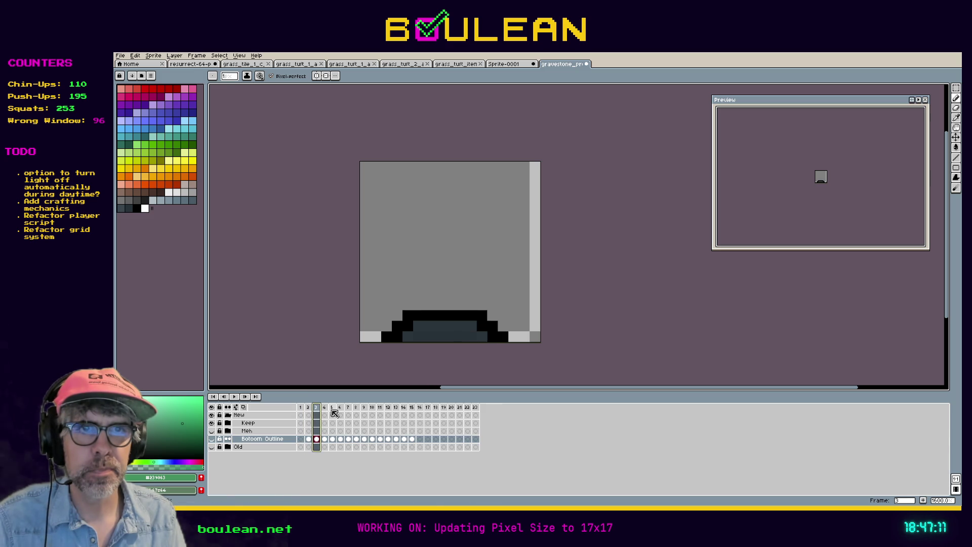
pyautogui.click(332, 410)
pyautogui.click(339, 410)
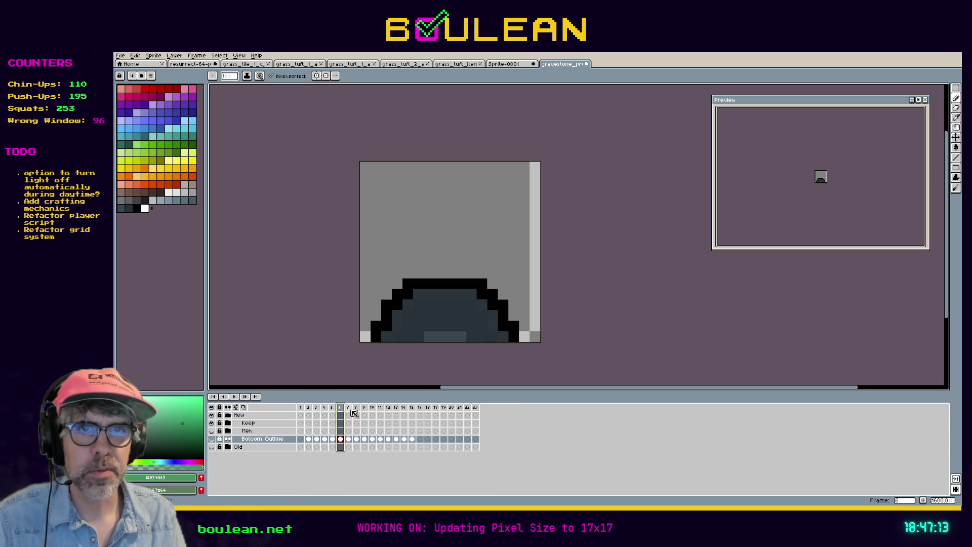
pyautogui.click(348, 409)
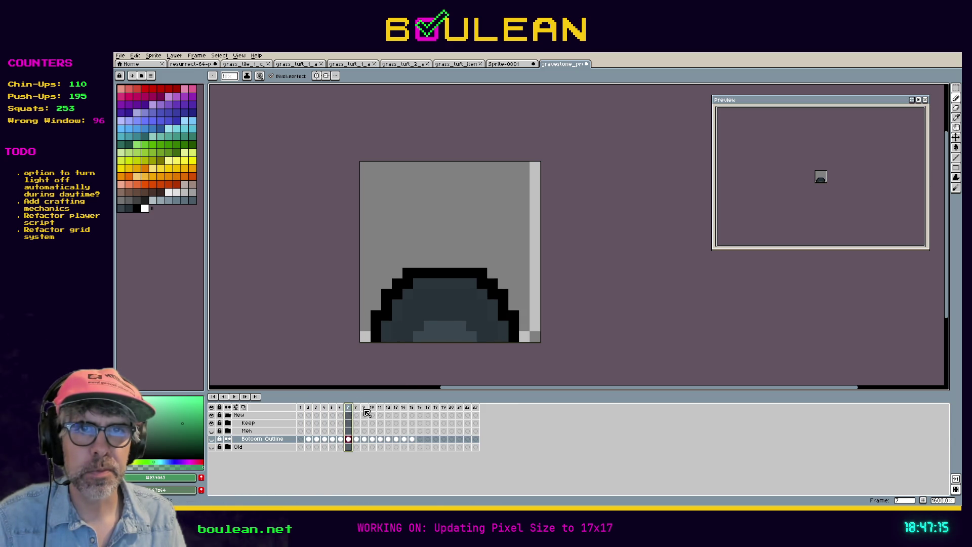
pyautogui.click(364, 408)
# Expand the Keep group, step through frames 13 to 16, then bring up the Gamedle browser window.
pyautogui.click(228, 423)
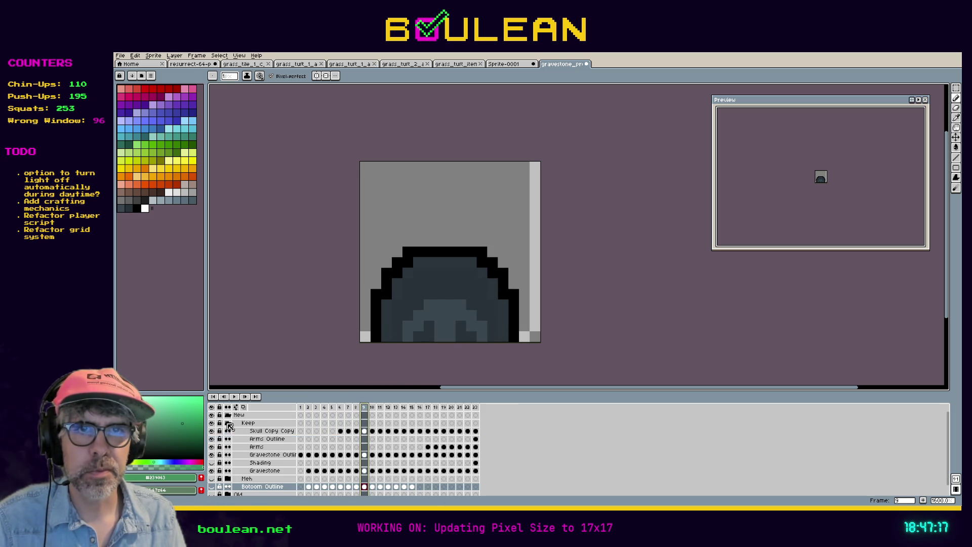
pyautogui.click(396, 408)
pyautogui.click(403, 409)
pyautogui.click(412, 408)
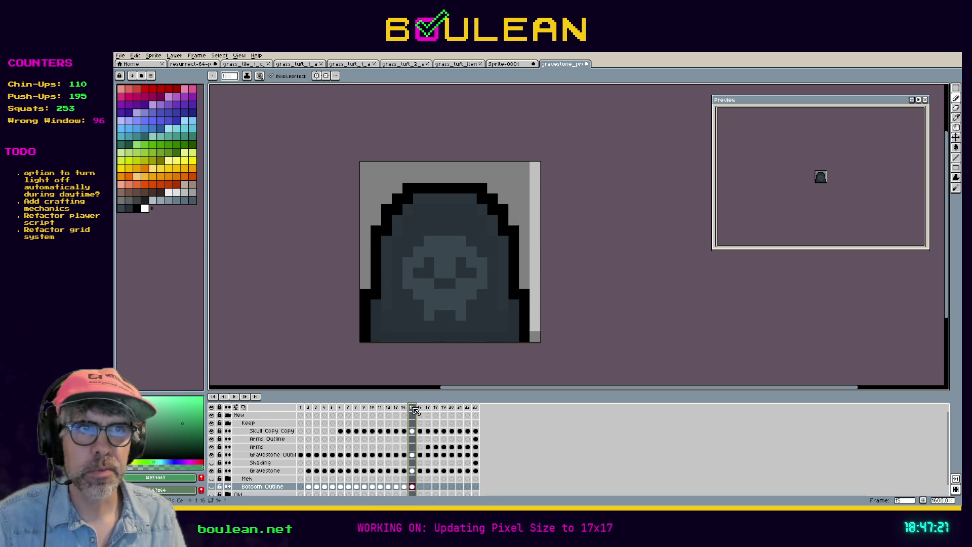
pyautogui.click(420, 408)
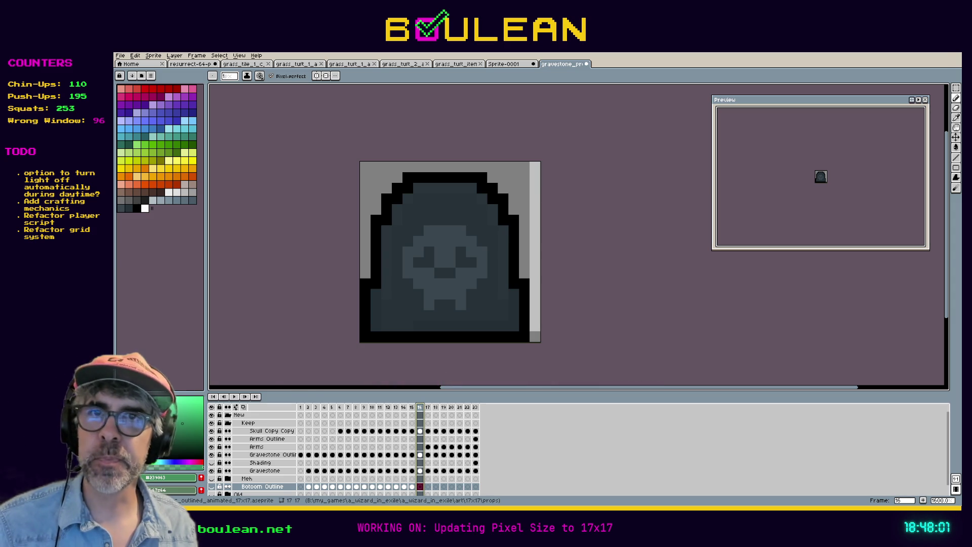
pyautogui.hotkey('alt', 'Tab')
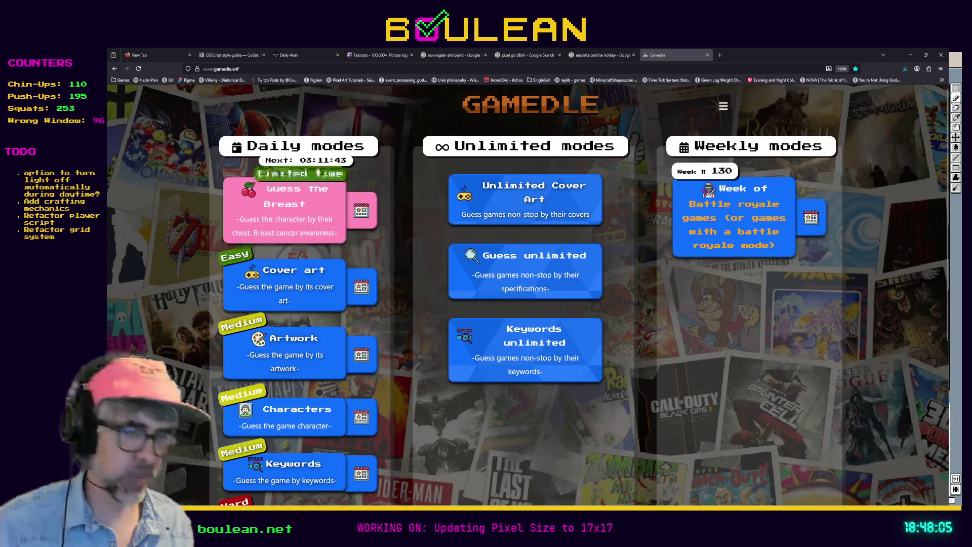
# Go fullscreen, start Guess unlimited mode and skip the Control cover to a new round.
pyautogui.press('F11')
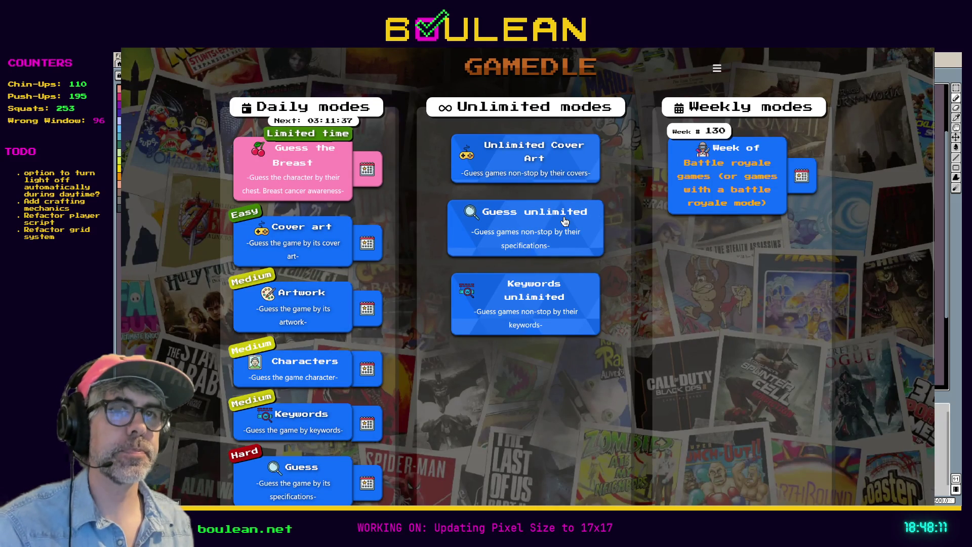
pyautogui.click(540, 223)
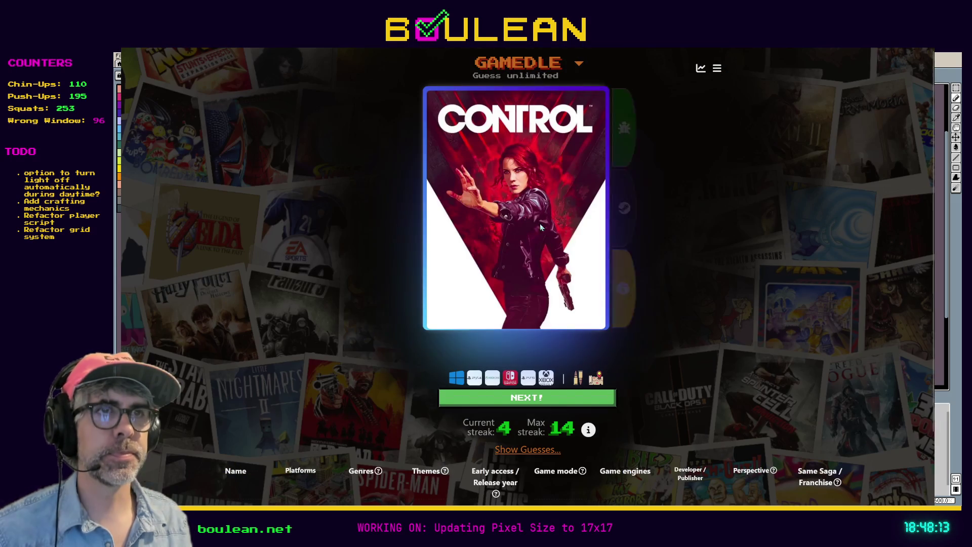
pyautogui.click(490, 401)
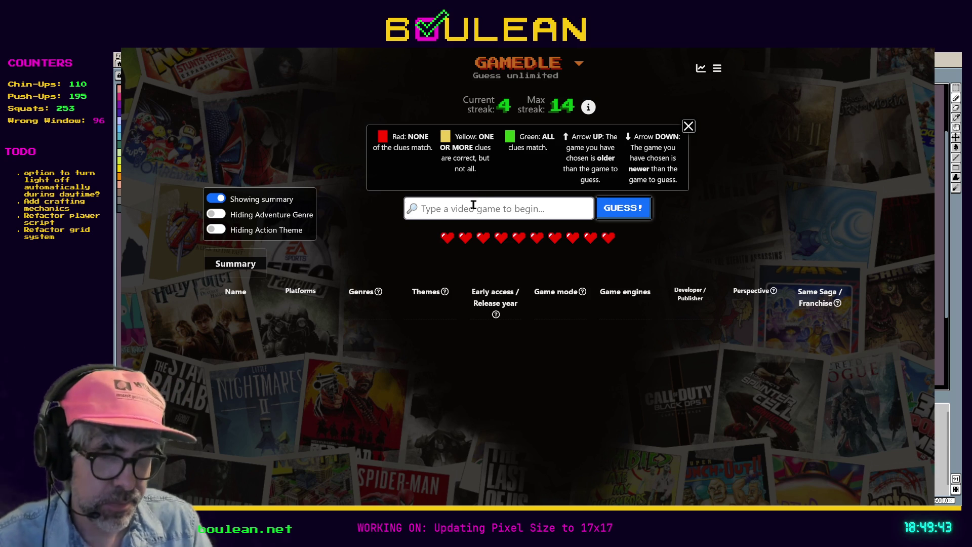
# Guess Path of Exile.
pyautogui.write('Path of Exile')
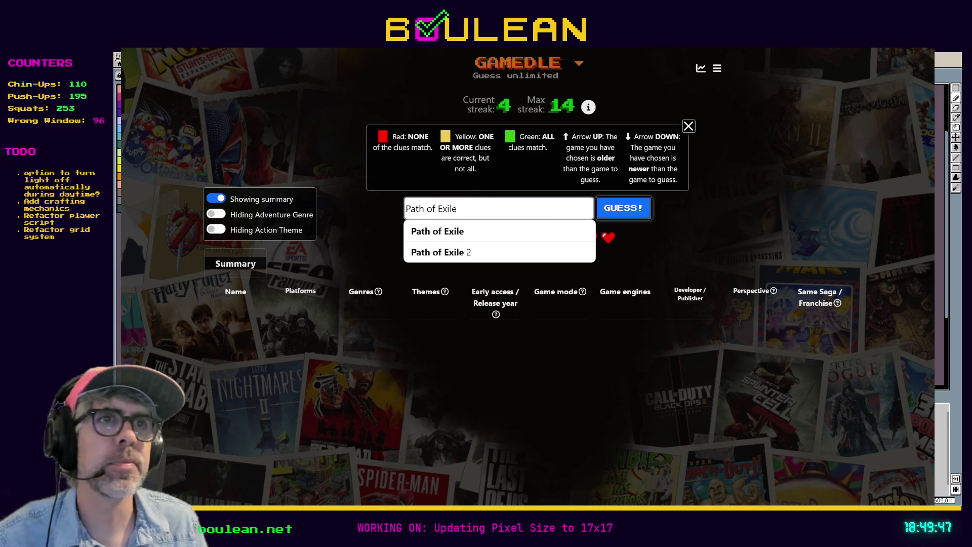
pyautogui.click(425, 231)
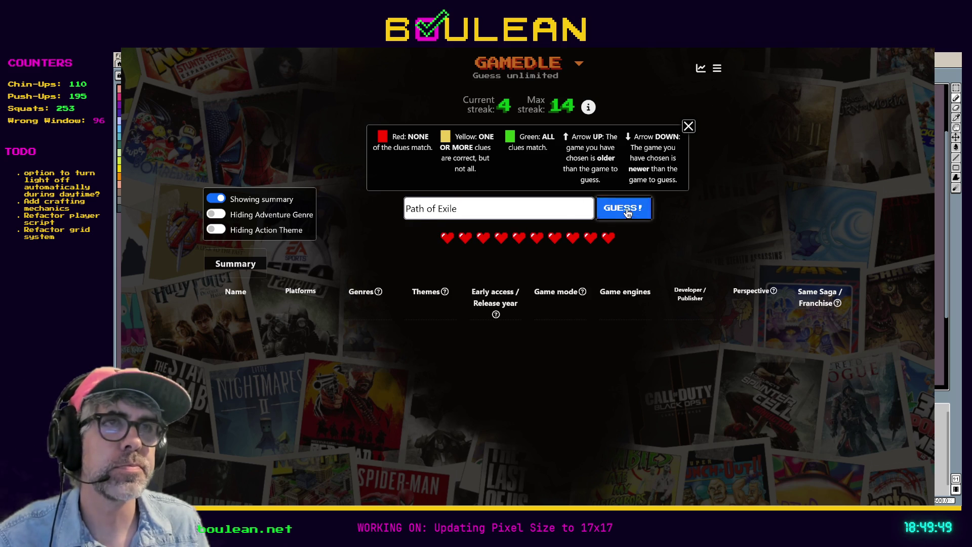
pyautogui.click(627, 213)
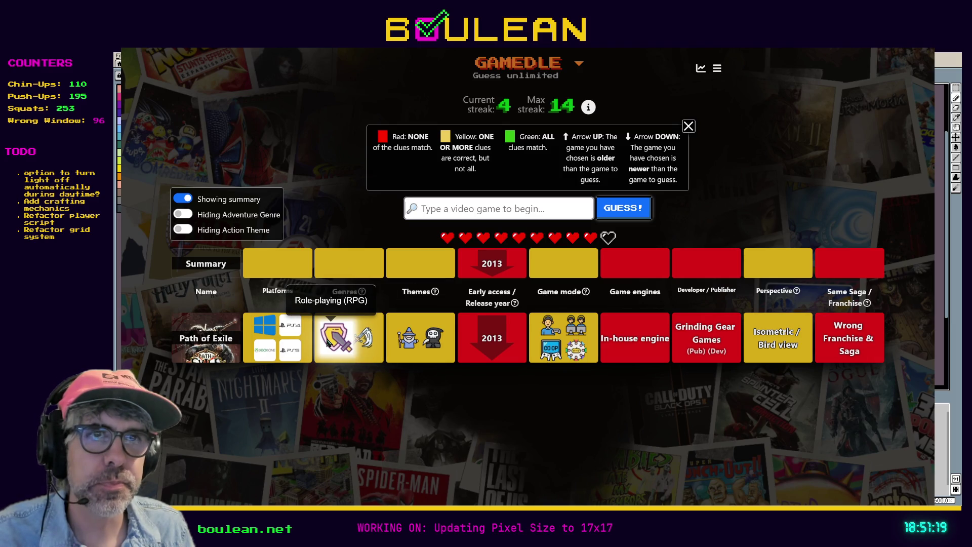
# Show the adventure genre clues, leave action theme clues hidden, and type Don't Starve as the next guess.
pyautogui.click(184, 216)
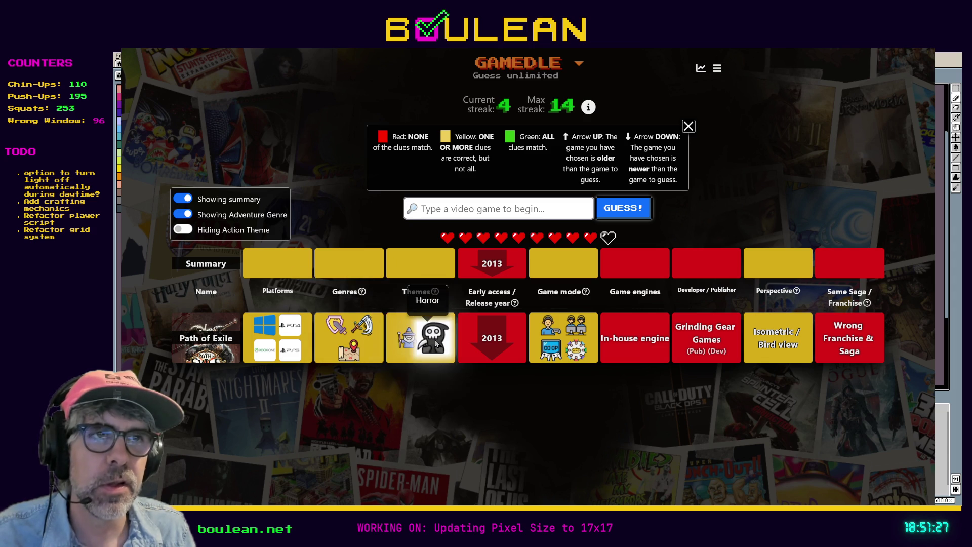
pyautogui.click(186, 231)
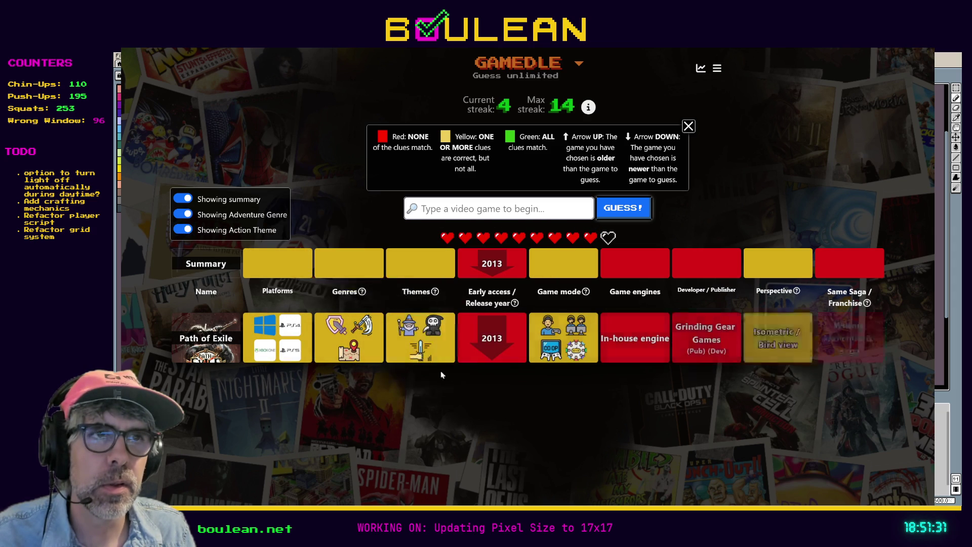
pyautogui.click(181, 231)
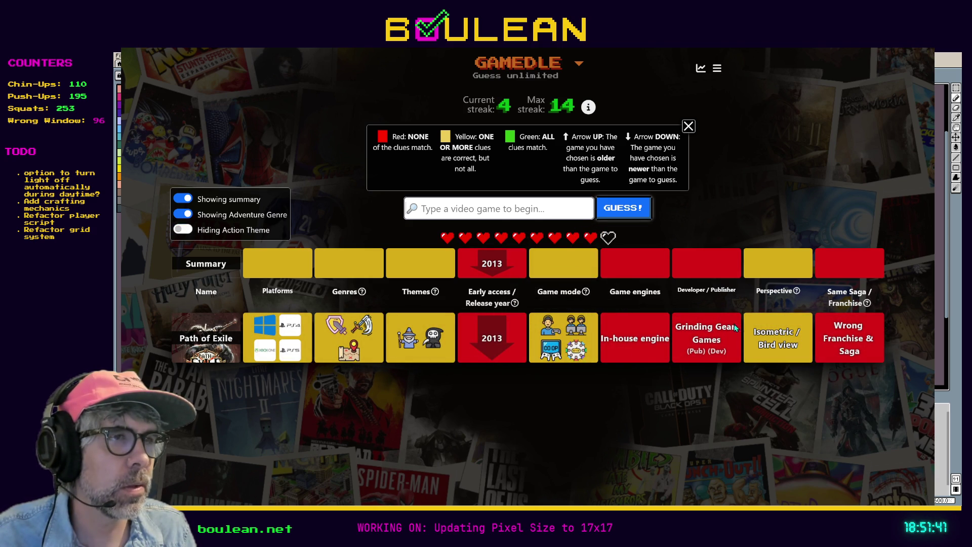
pyautogui.click(512, 214)
pyautogui.write("Don't Starve")
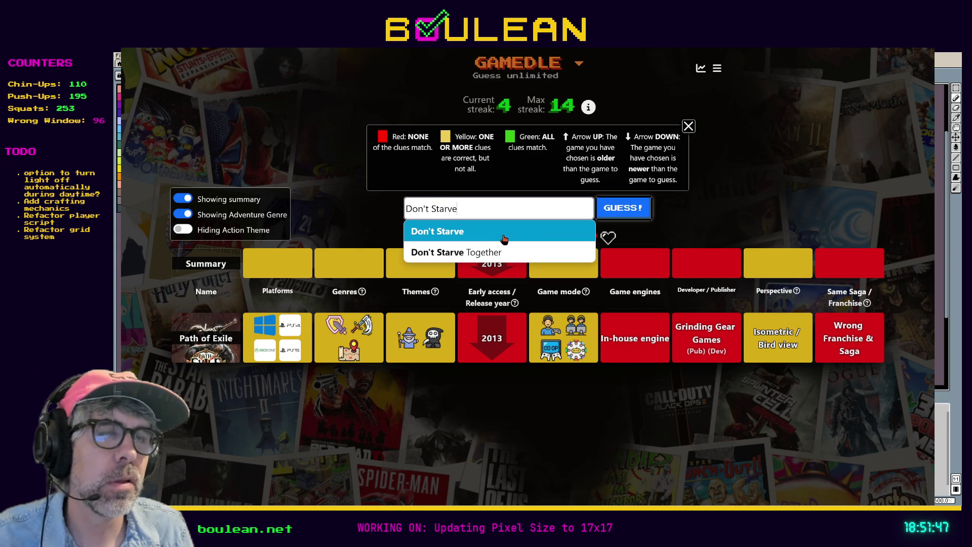
# Submit Don't Starve as a guess and hide the adventure genre clues again.
pyautogui.click(505, 238)
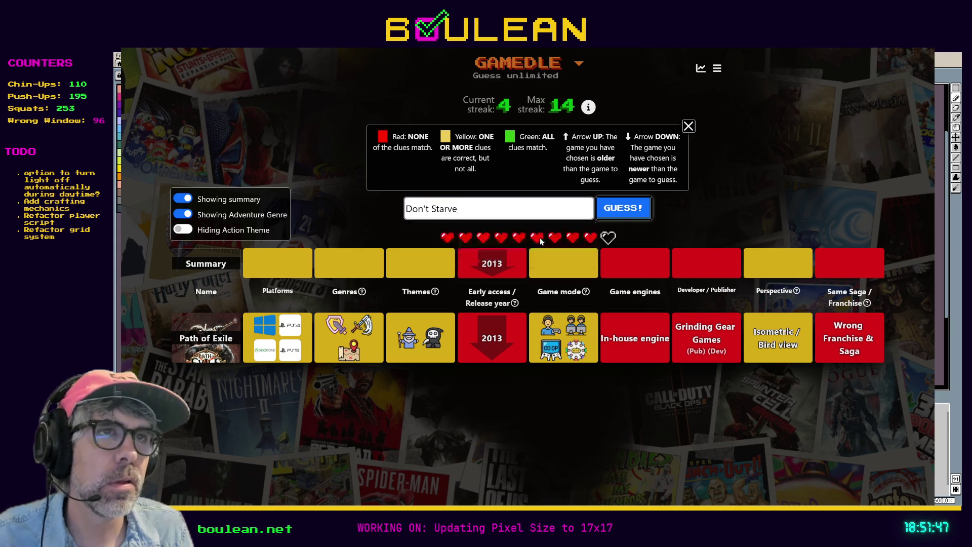
pyautogui.click(627, 209)
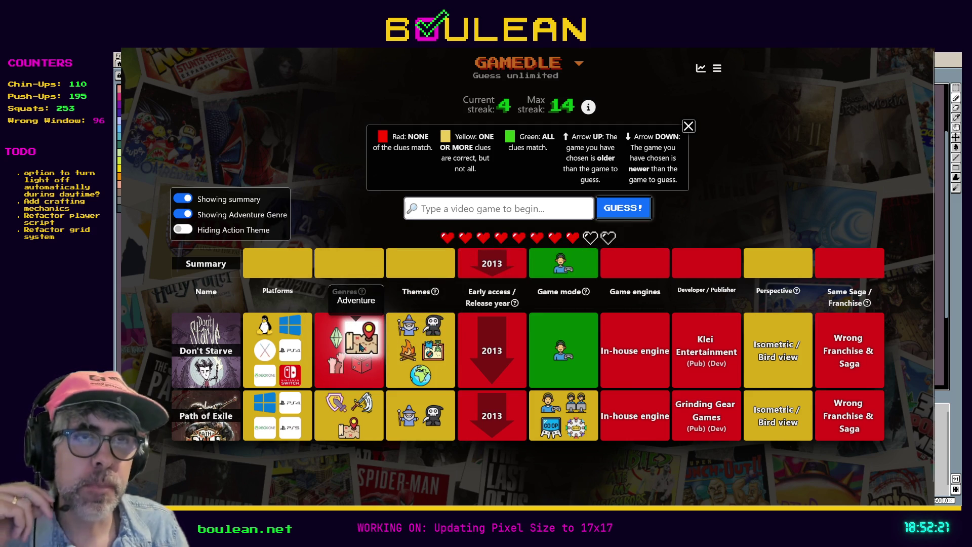
pyautogui.click(183, 215)
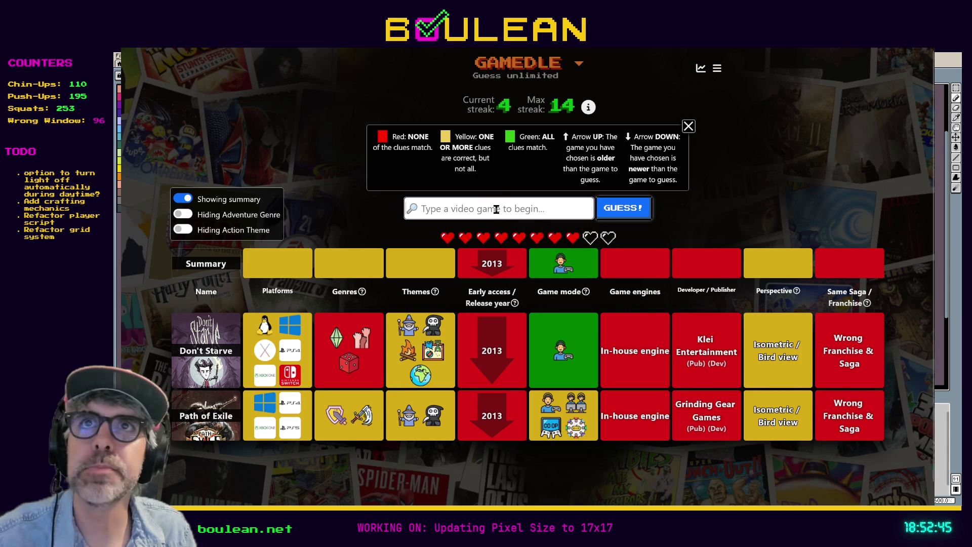
pyautogui.moveTo(563, 366)
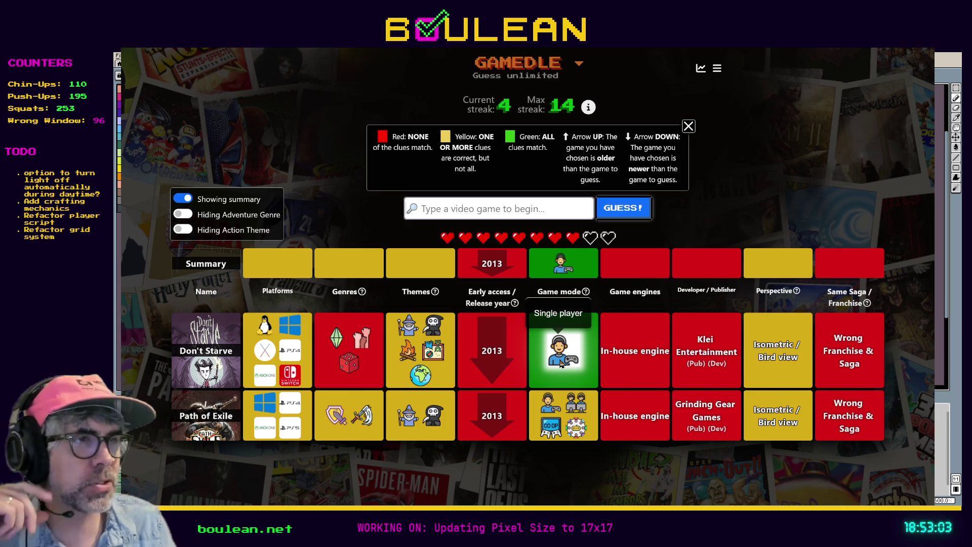
pyautogui.moveTo(796, 290)
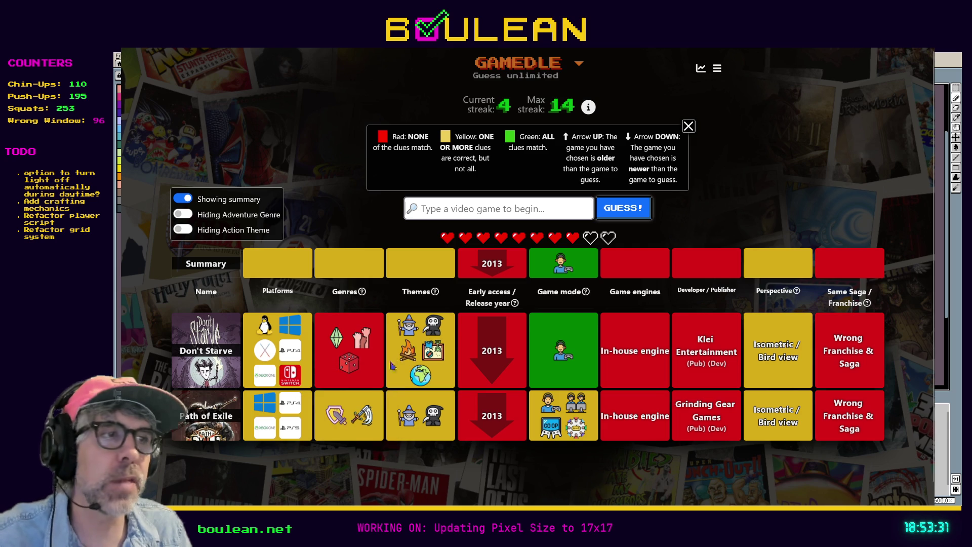
pyautogui.click(436, 208)
pyautogui.write('Final')
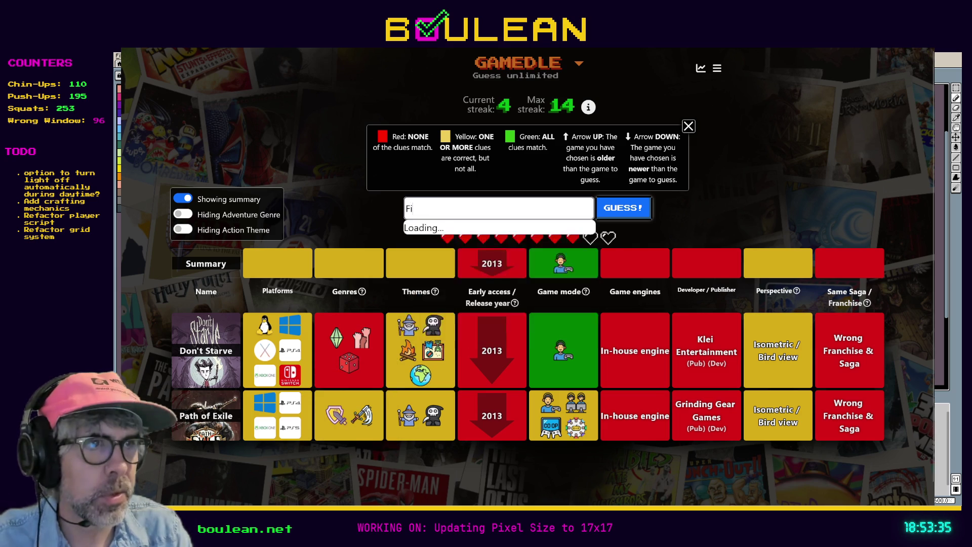
pyautogui.write(' Fantasy')
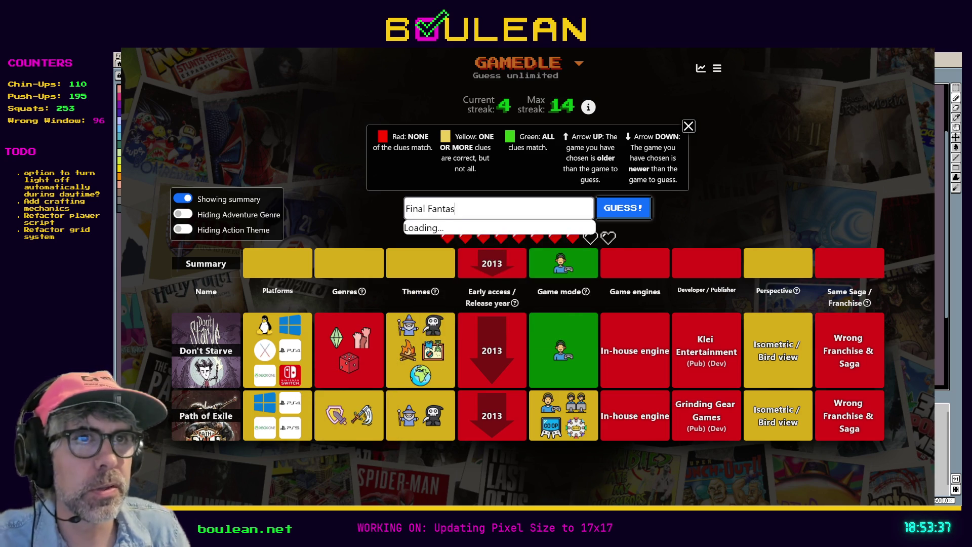
pyautogui.scroll(-4, 497, 309)
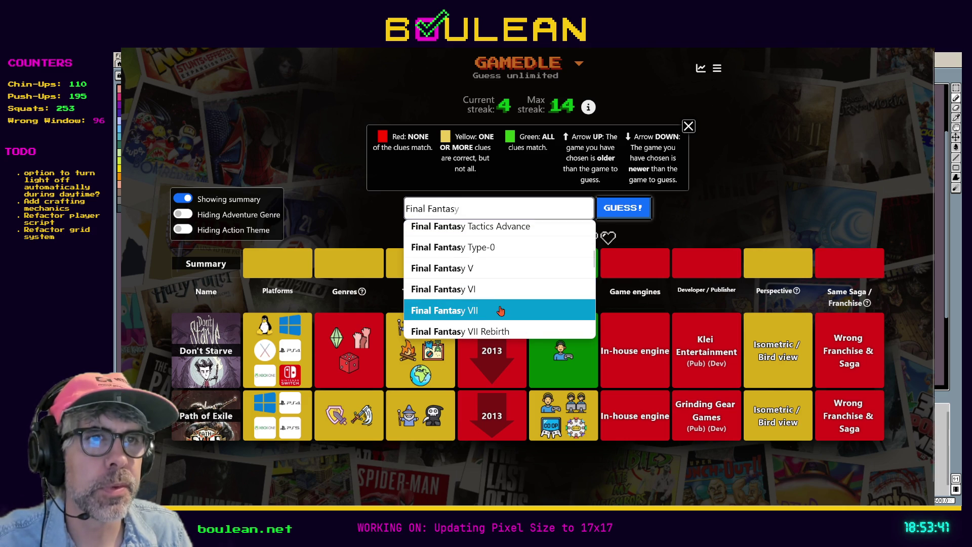
pyautogui.click(498, 310)
pyautogui.click(620, 213)
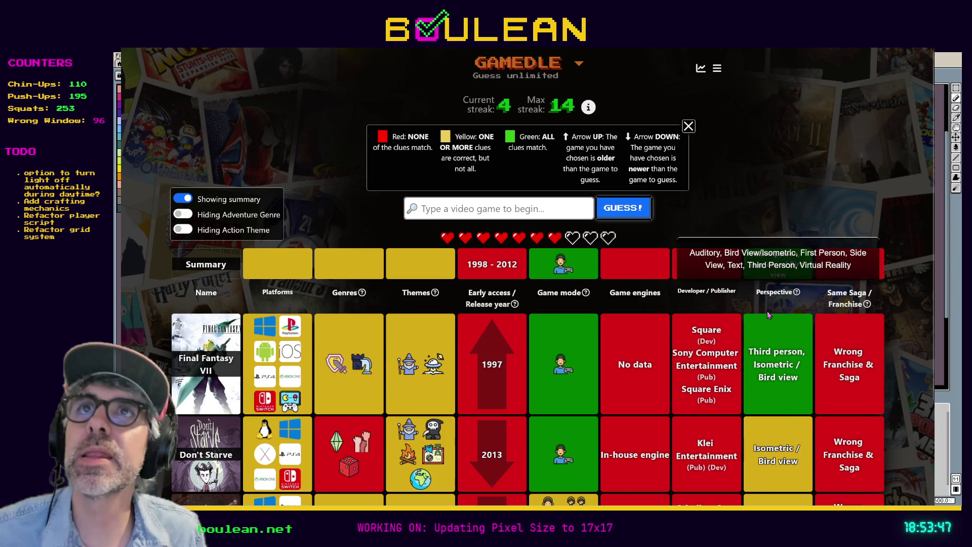
pyautogui.scroll(-2, 780, 334)
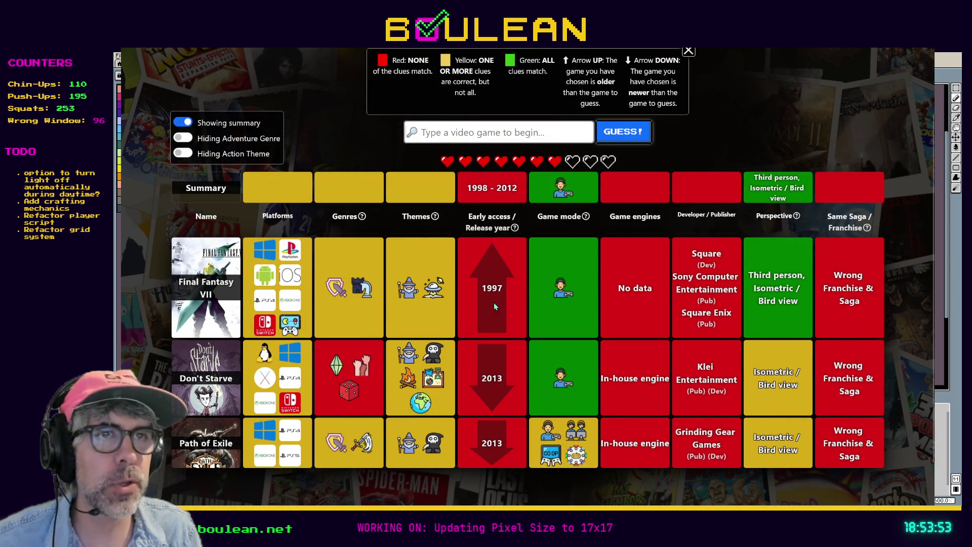
pyautogui.moveTo(350, 292)
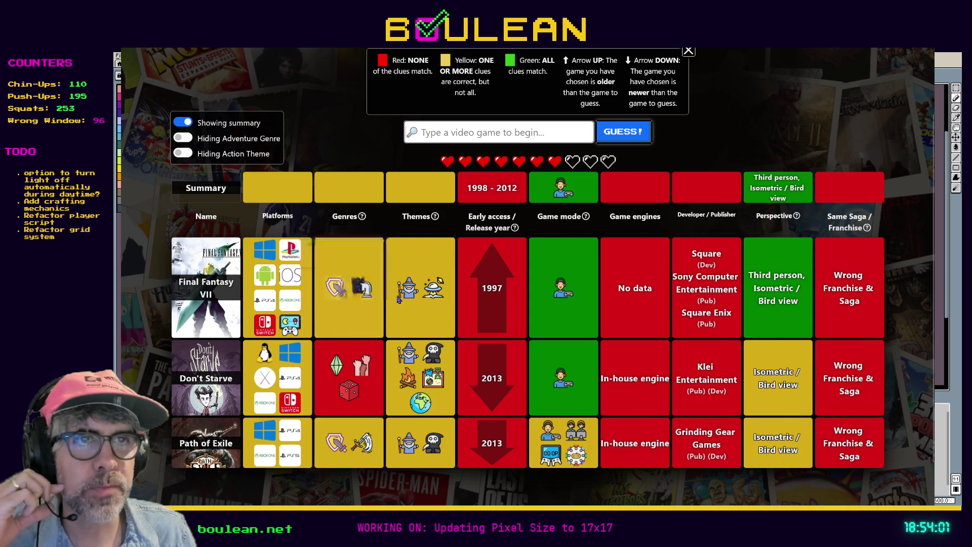
pyautogui.moveTo(433, 298)
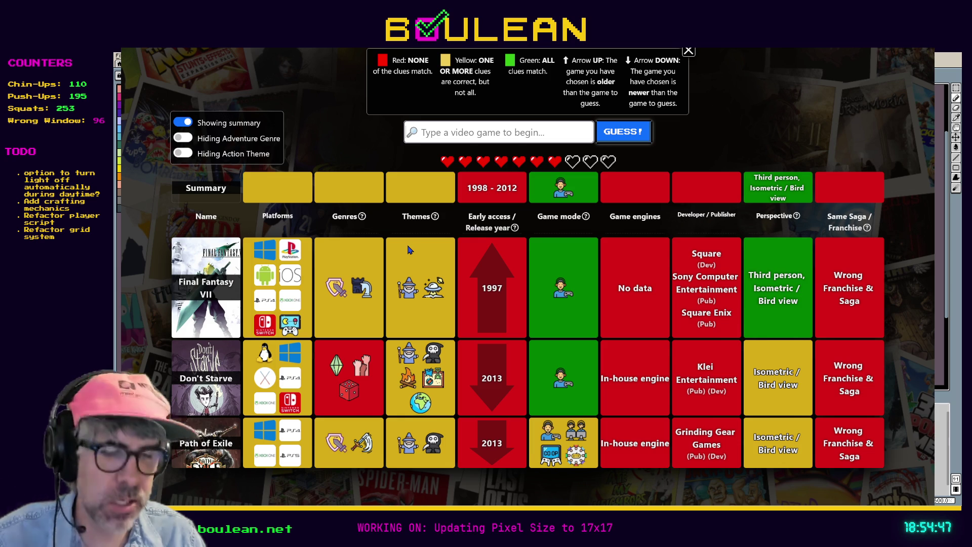
# Search 'Grand San And' and guess Grand Theft Auto: San Andreas.
pyautogui.write('Gran')
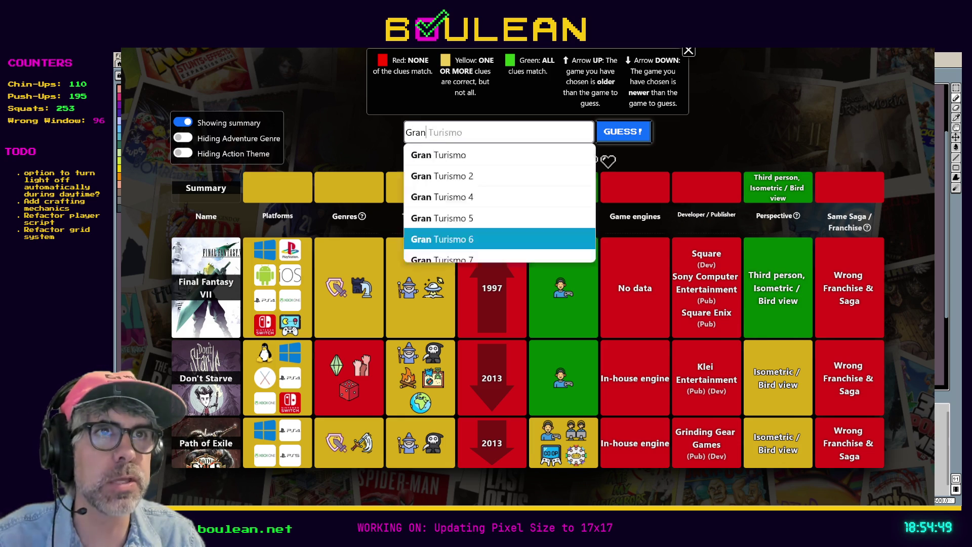
pyautogui.write('d The')
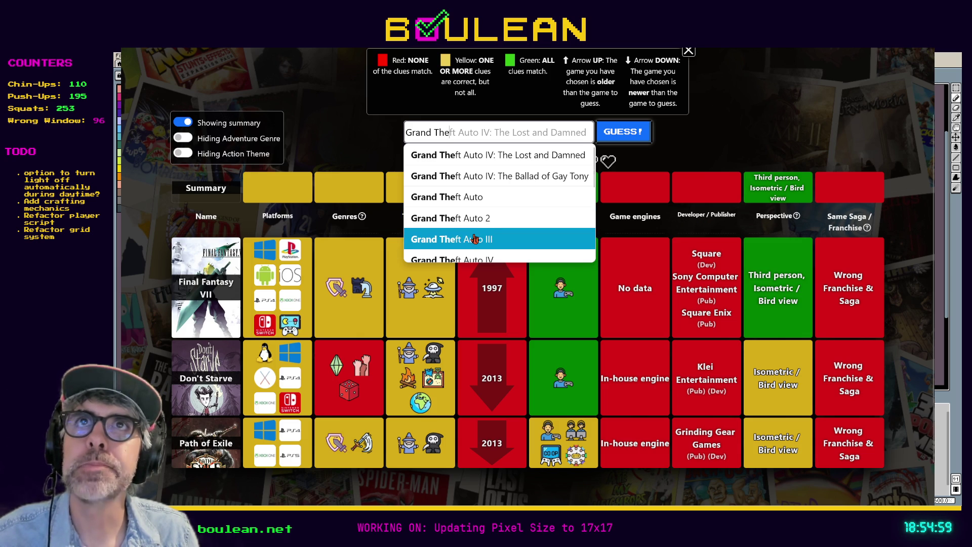
pyautogui.press('BackSpace')
pyautogui.press('BackSpace')
pyautogui.press('BackSpace')
pyautogui.write('San And')
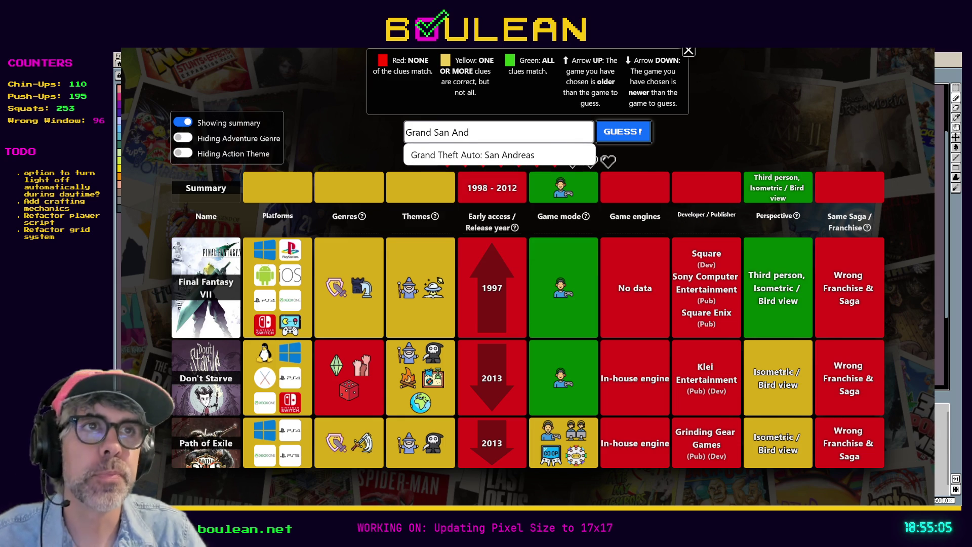
pyautogui.click(486, 161)
pyautogui.click(625, 136)
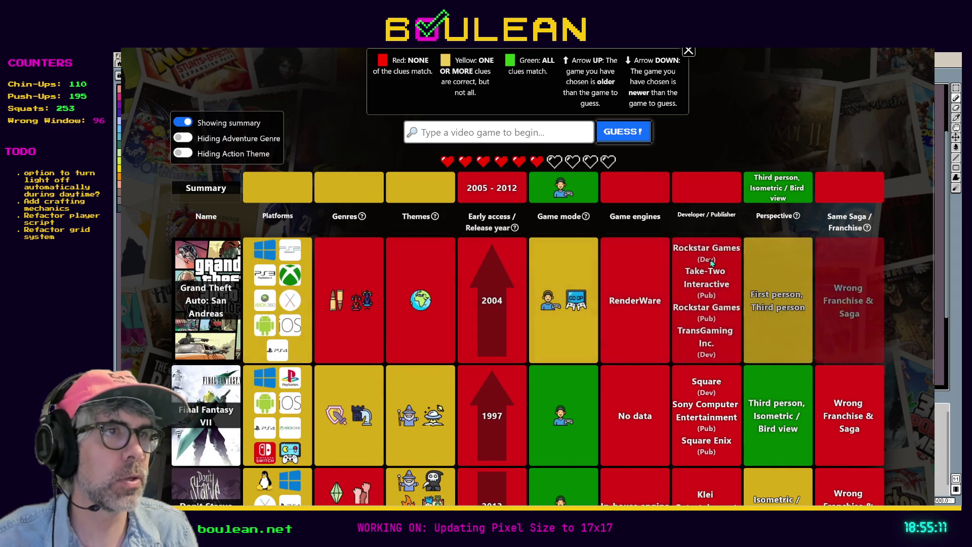
# Scroll the results grid to review the San Andreas clues, then return to the search field.
pyautogui.scroll(-2, 777, 314)
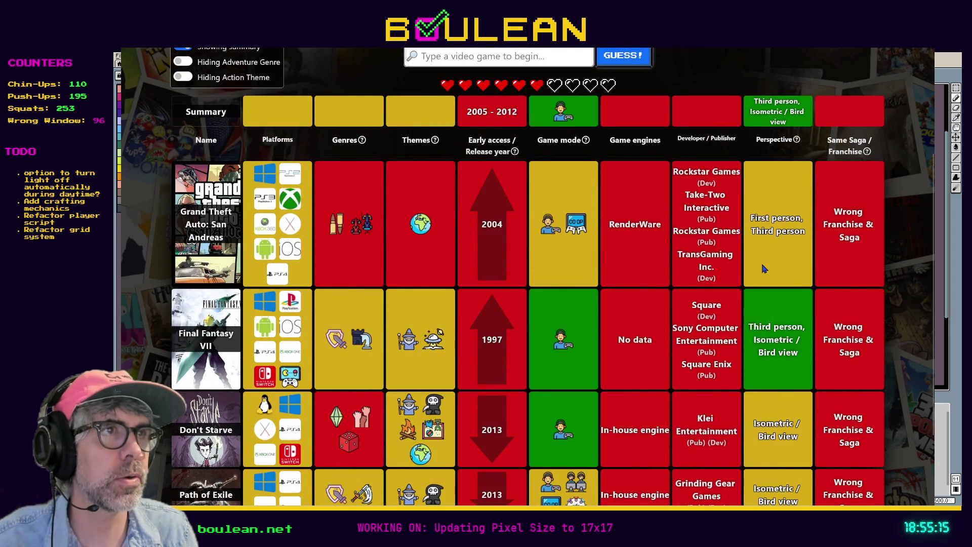
pyautogui.scroll(2, 779, 264)
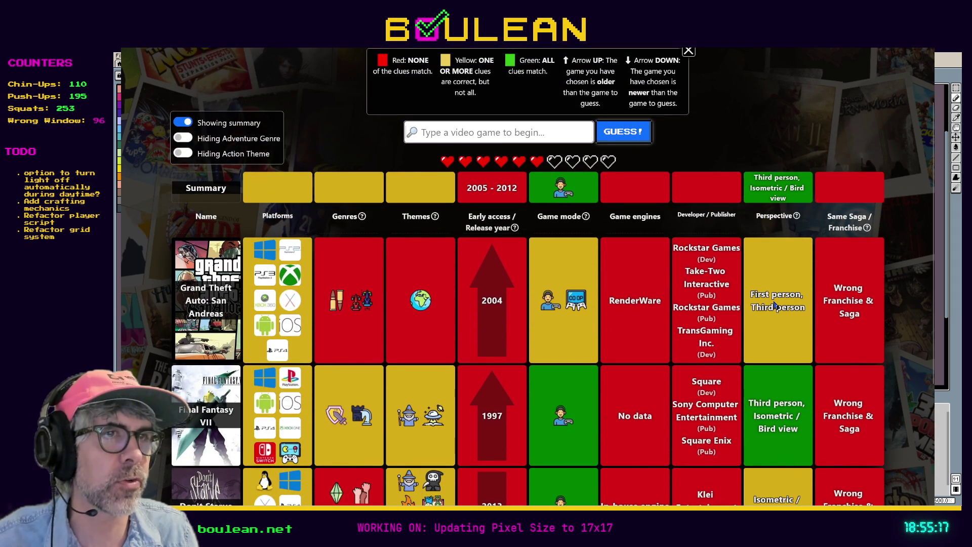
pyautogui.scroll(-2, 777, 304)
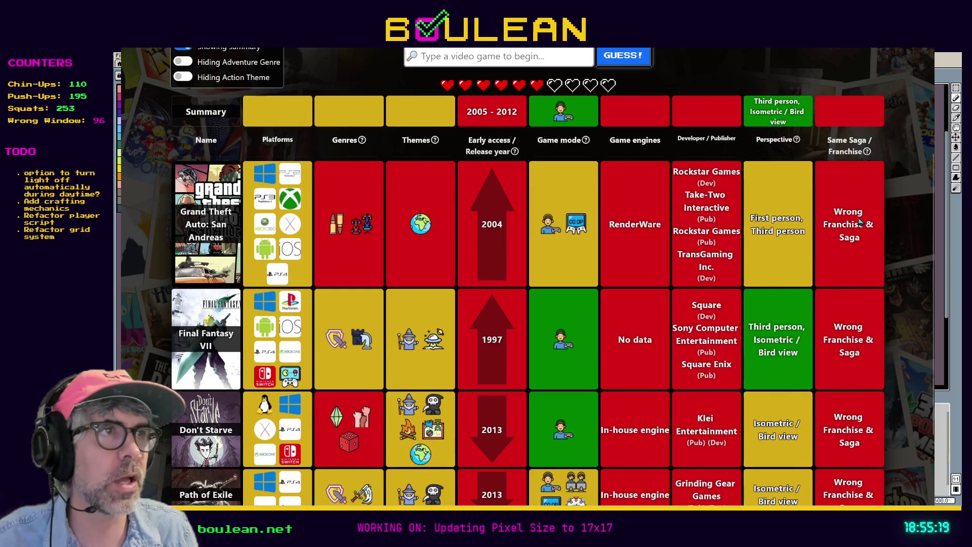
pyautogui.scroll(4, 484, 373)
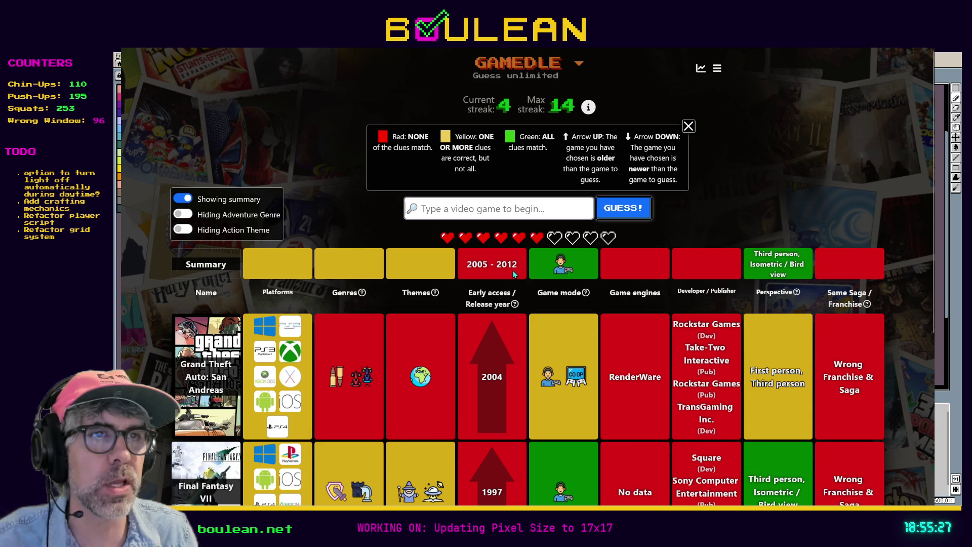
pyautogui.scroll(-2, 376, 322)
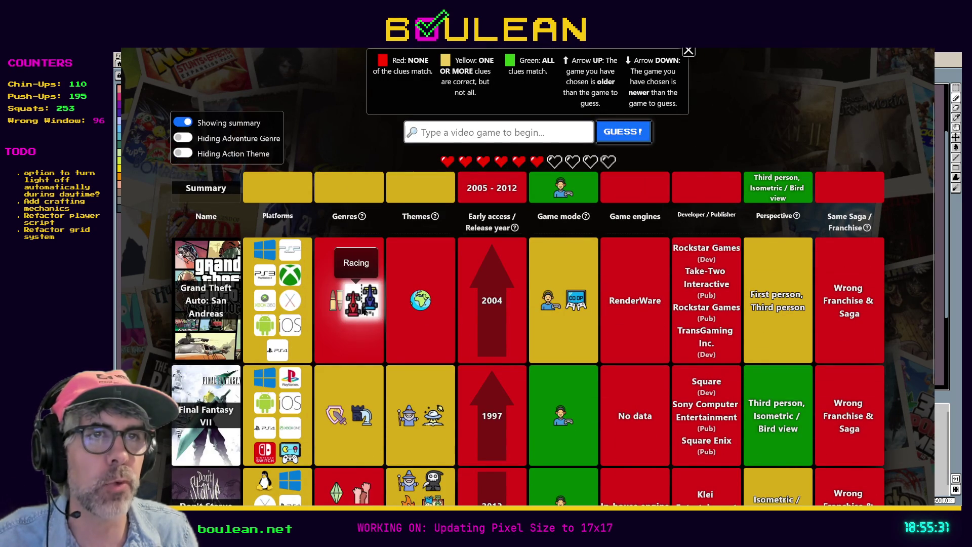
pyautogui.scroll(-2, 418, 309)
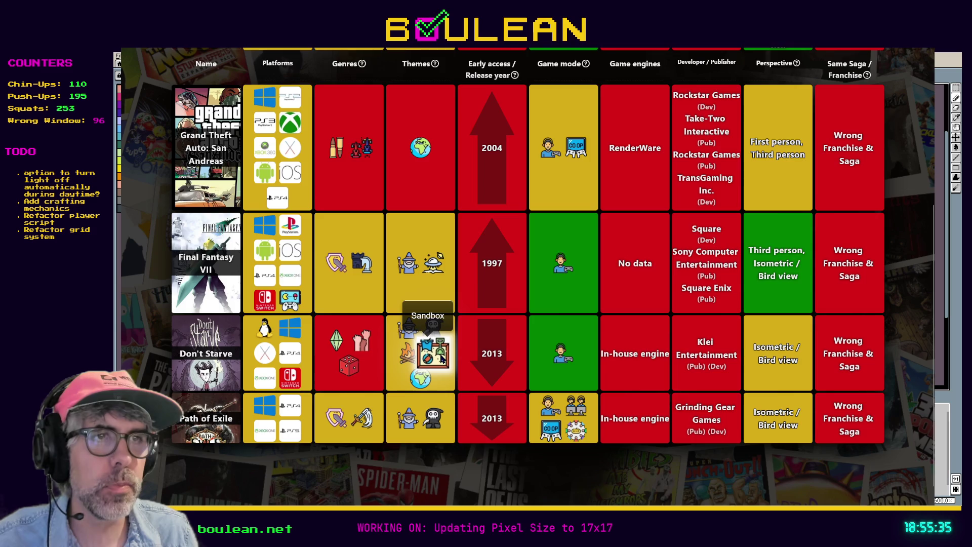
pyautogui.scroll(2, 440, 357)
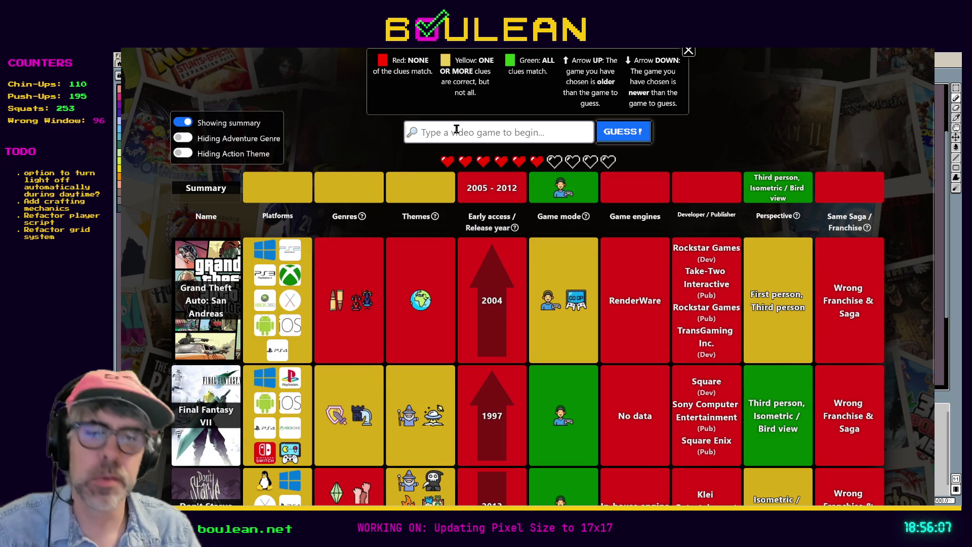
pyautogui.click(457, 130)
# Search for Dragon Age and submit Dragon Age: Origins from the suggestions as the next guess.
pyautogui.write('Dragon')
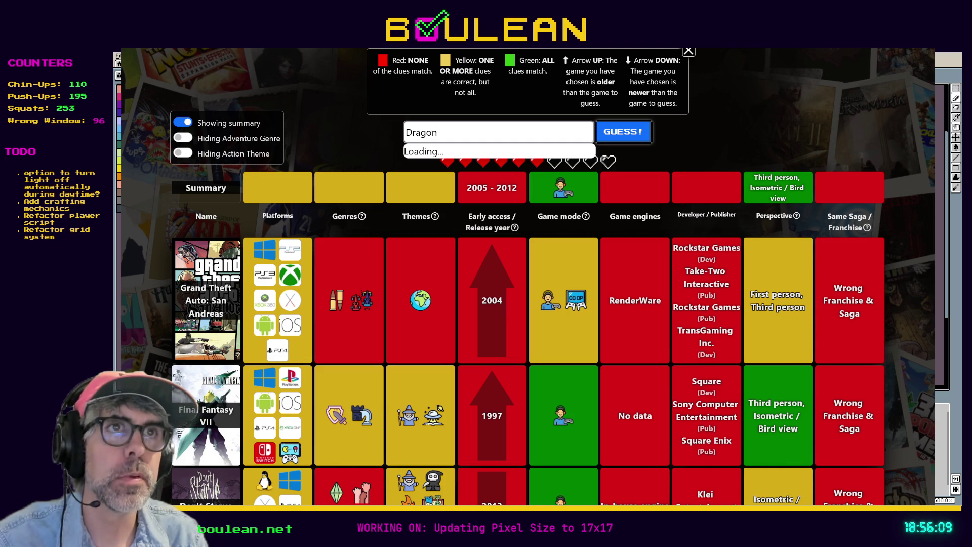
pyautogui.write(' Age II')
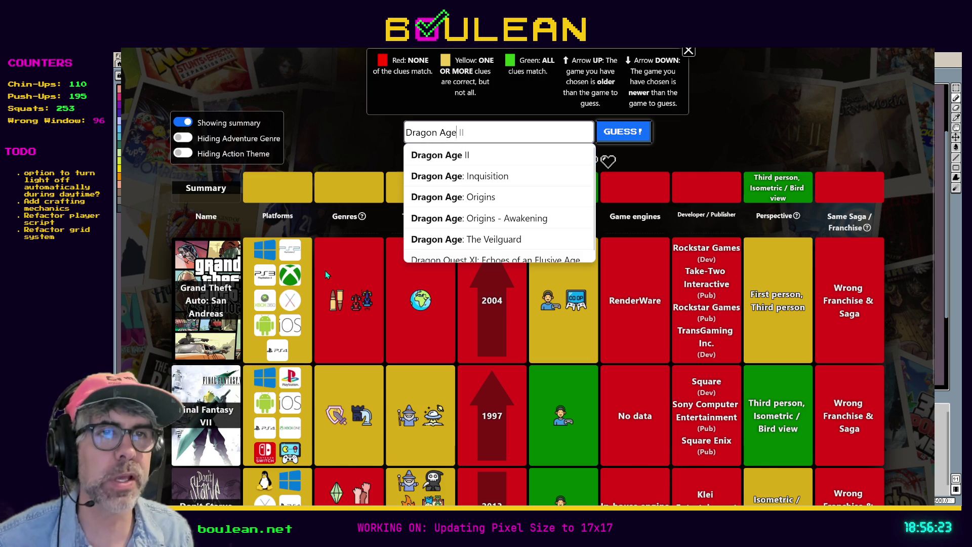
pyautogui.moveTo(337, 311)
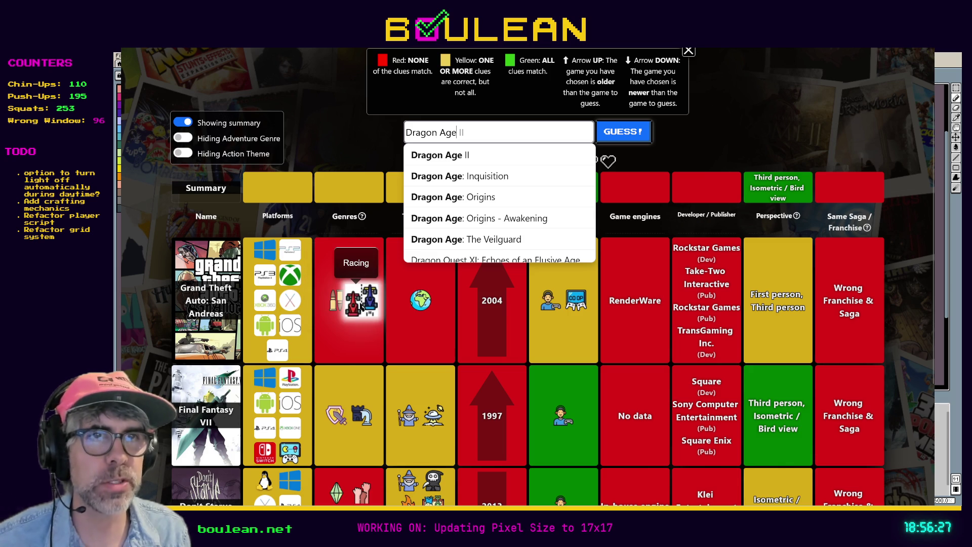
pyautogui.press('Escape')
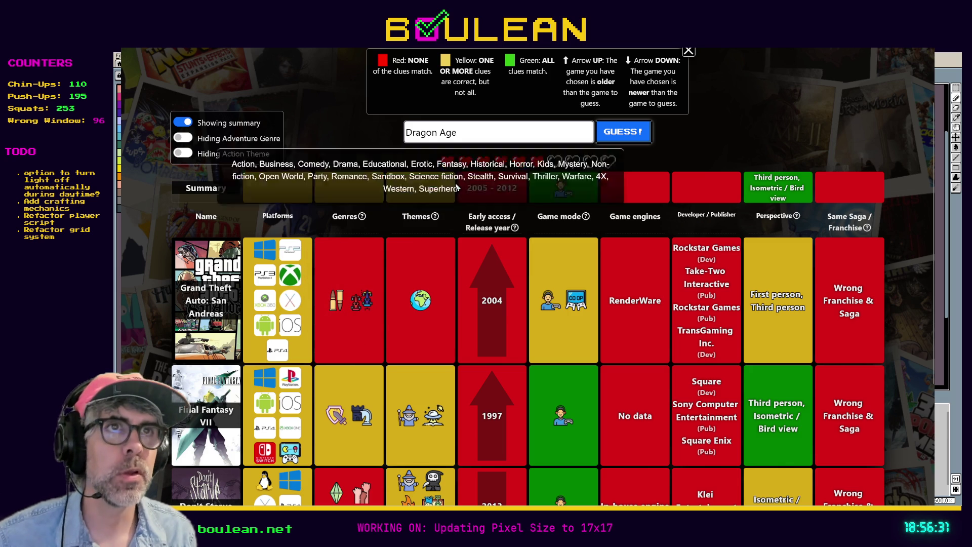
pyautogui.click(497, 131)
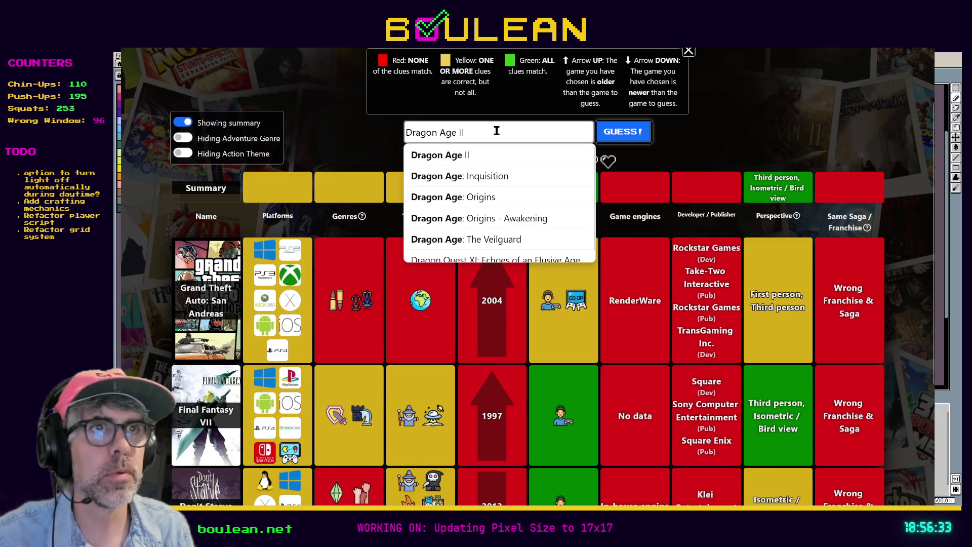
pyautogui.click(476, 199)
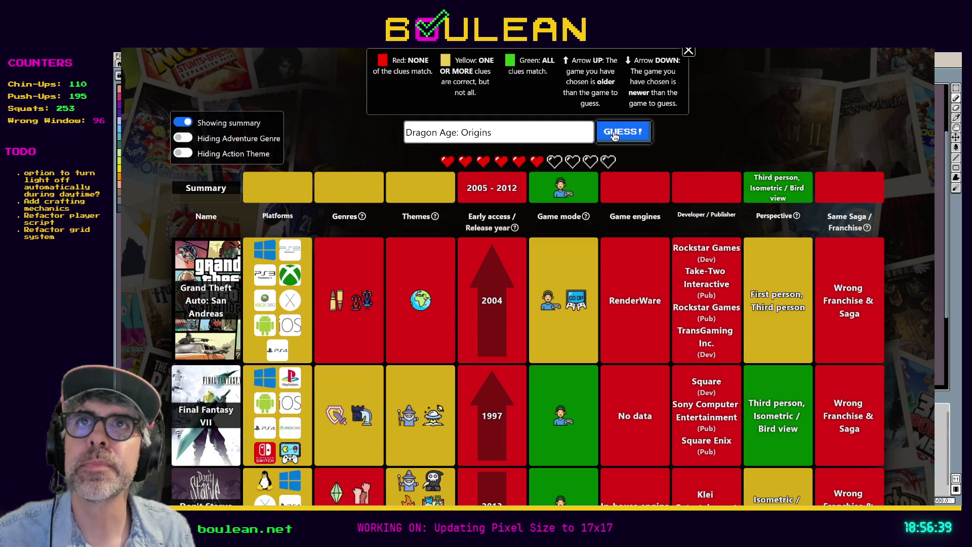
pyautogui.click(614, 133)
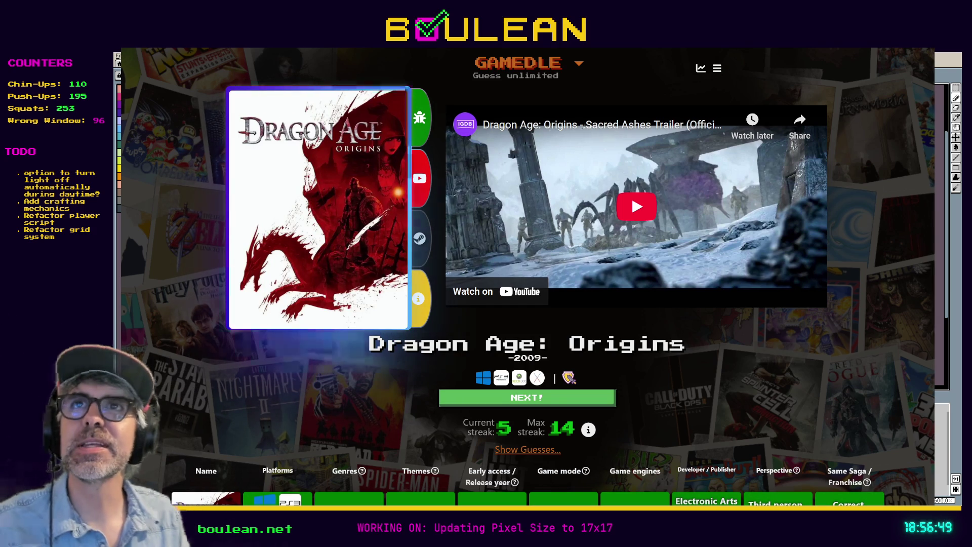
# Review the earlier guesses under the Dragon Age: Origins result, then start a new round.
pyautogui.scroll(-3, 226, 287)
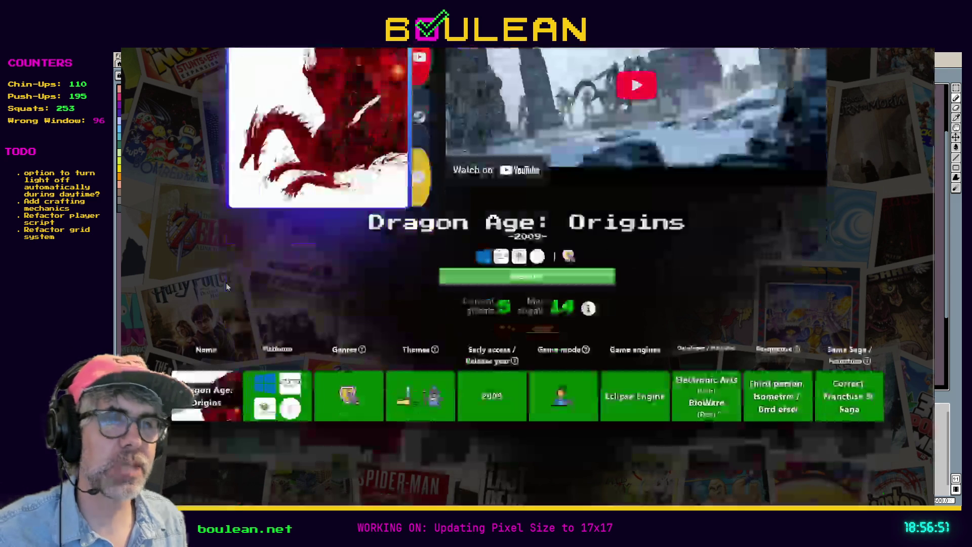
pyautogui.moveTo(349, 395)
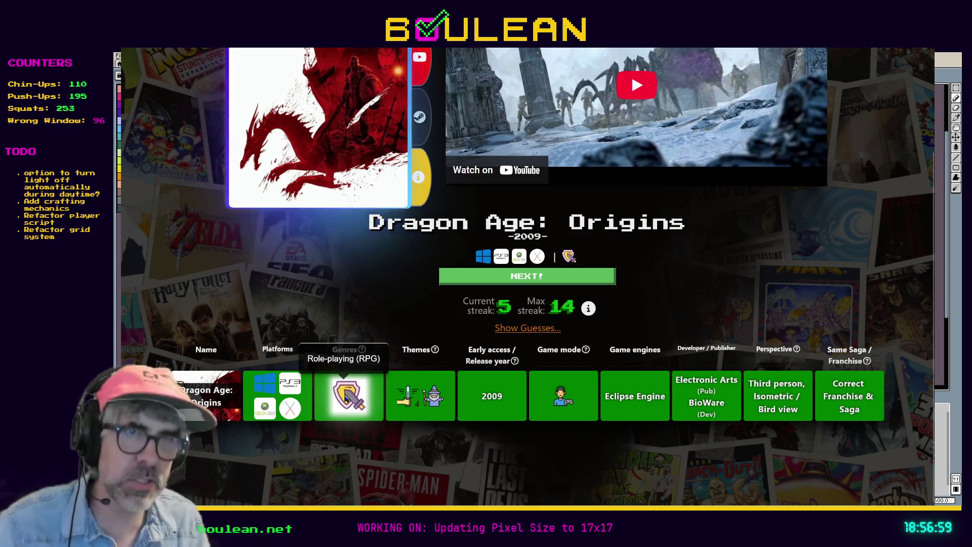
pyautogui.moveTo(416, 405)
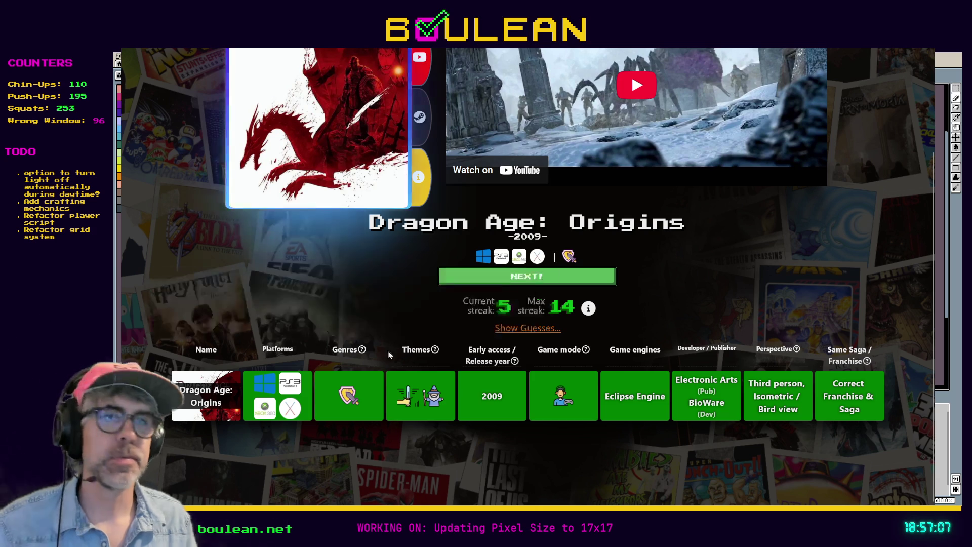
pyautogui.click(520, 328)
pyautogui.scroll(-5, 520, 329)
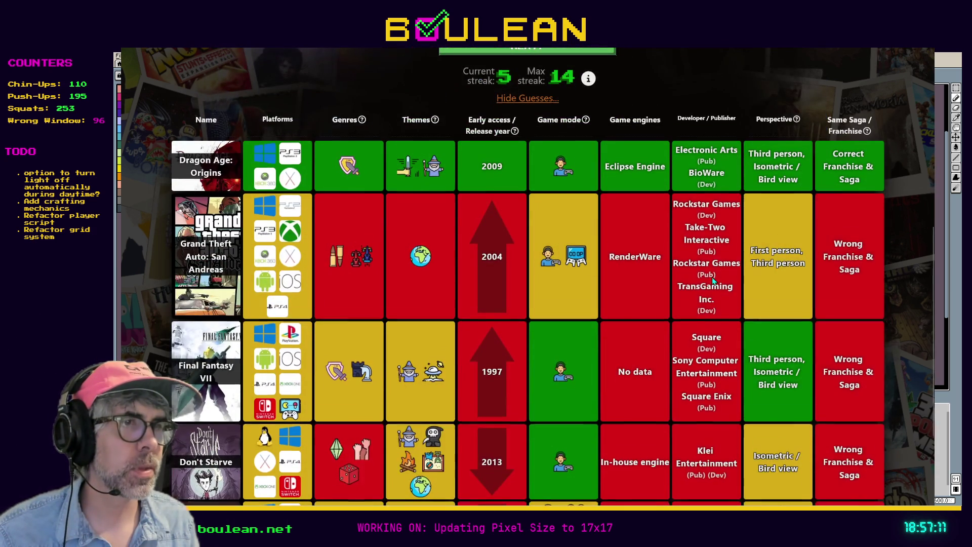
pyautogui.scroll(-2, 713, 294)
pyautogui.scroll(3, 715, 294)
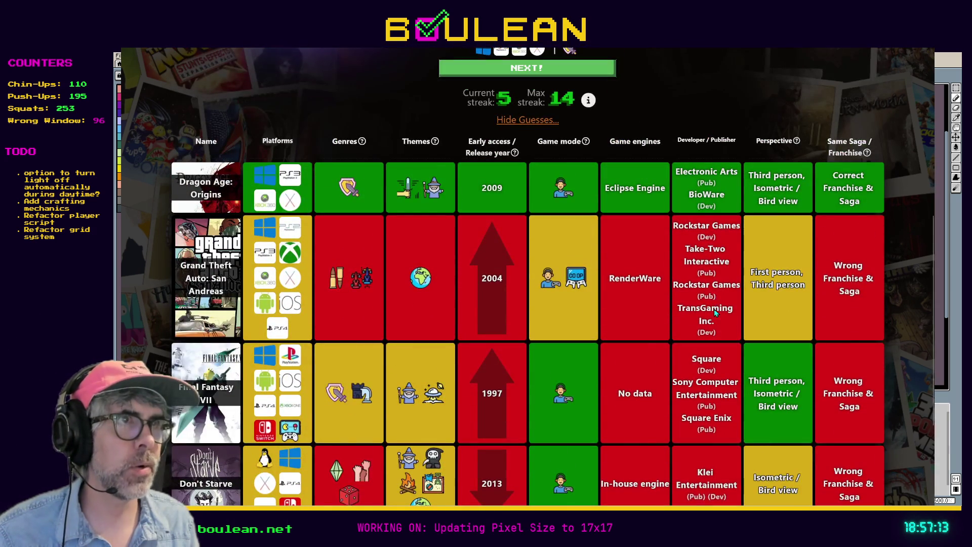
pyautogui.scroll(7, 714, 309)
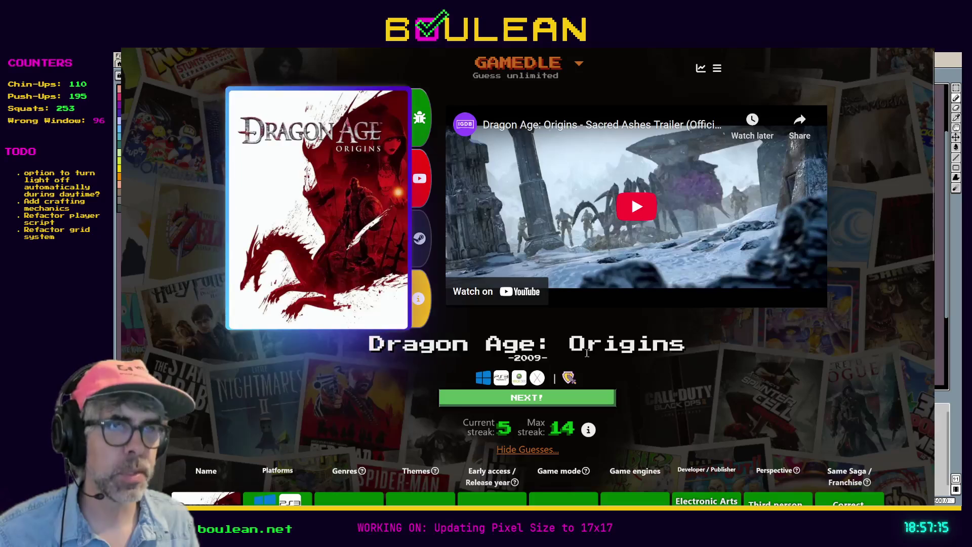
pyautogui.click(517, 401)
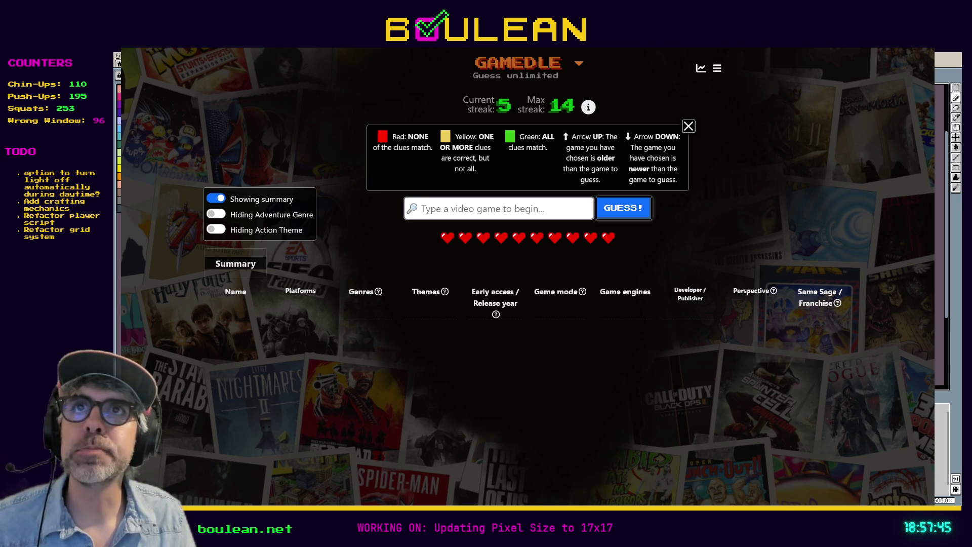
# Submit Metal Gear Solid as the first guess of the new round.
pyautogui.click(456, 214)
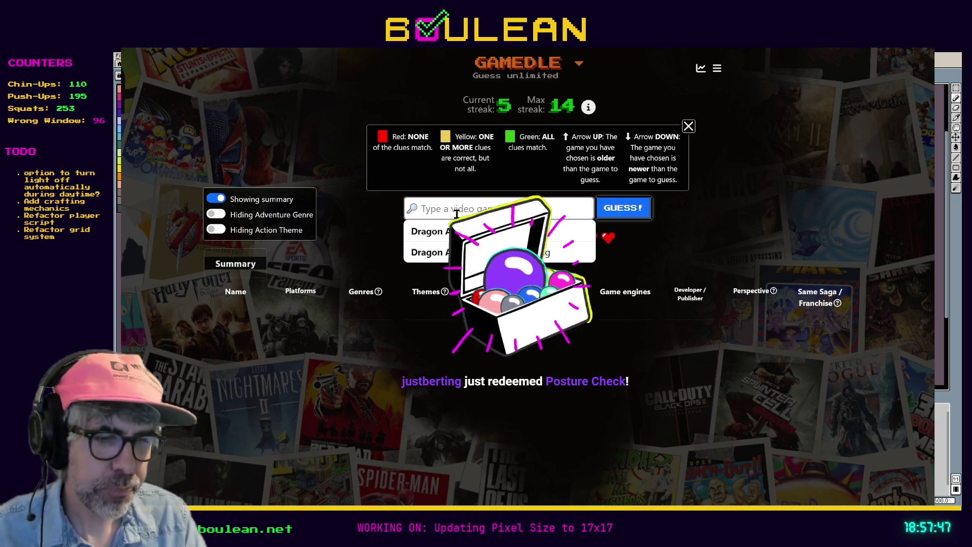
pyautogui.write('Metal Gear solid')
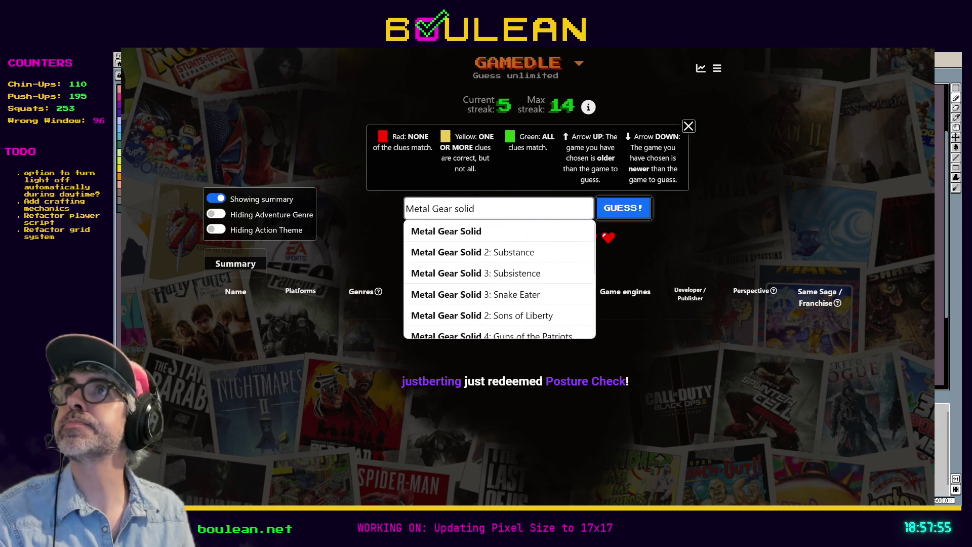
pyautogui.click(510, 232)
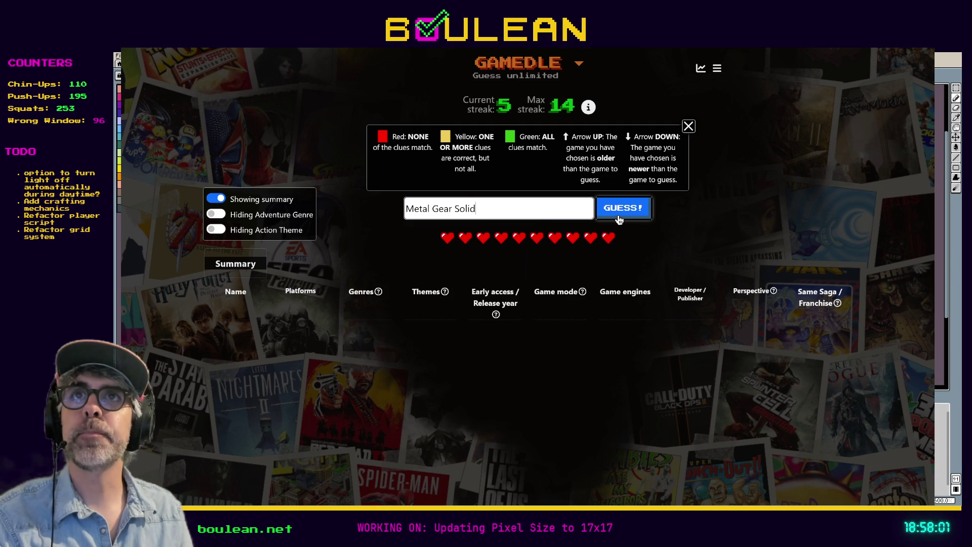
pyautogui.click(619, 217)
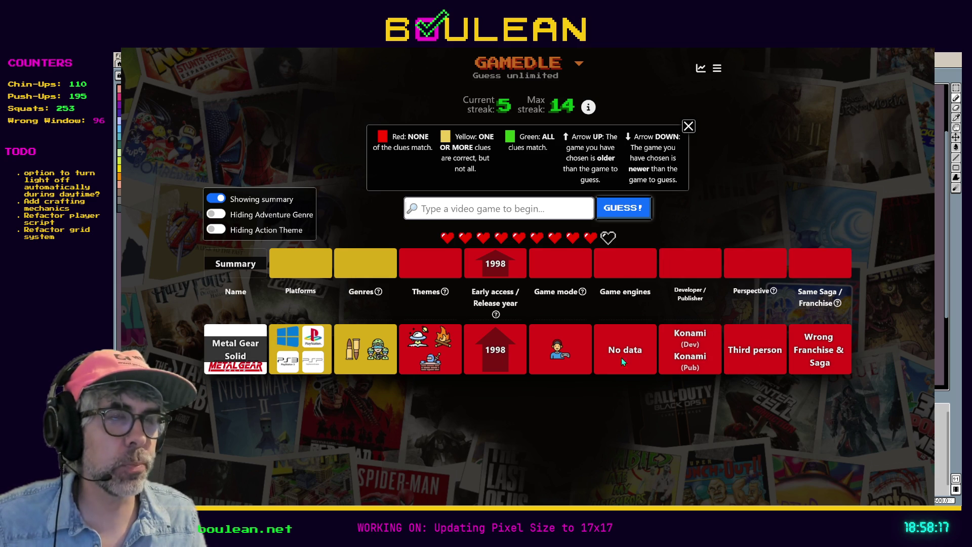
# Turn the Action theme toggle on and off, then set the Adventure genre to Showing.
pyautogui.moveTo(556, 354)
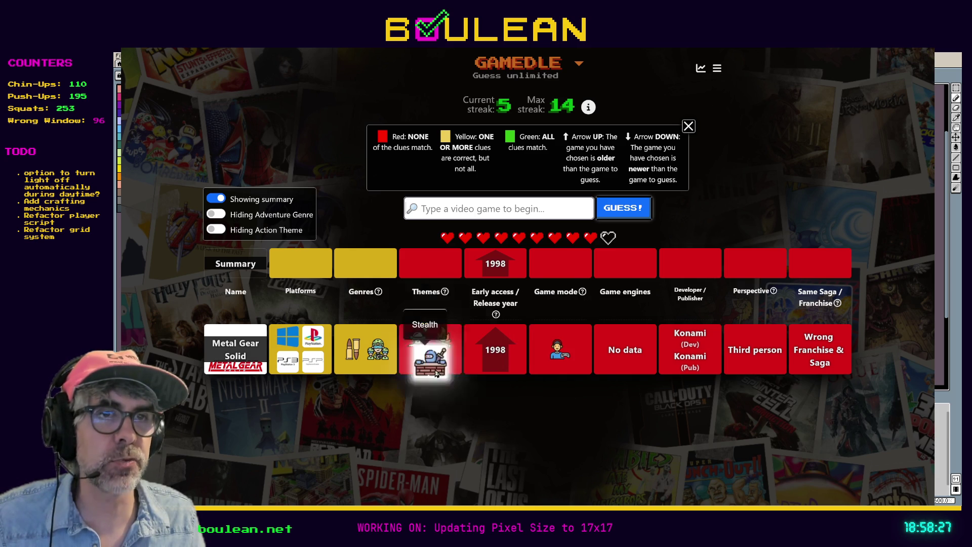
pyautogui.click(217, 229)
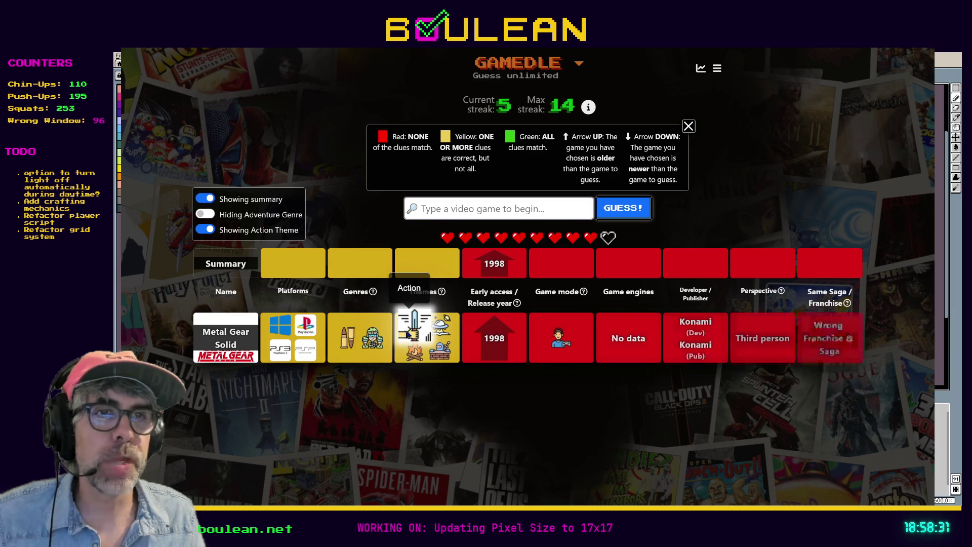
pyautogui.click(205, 231)
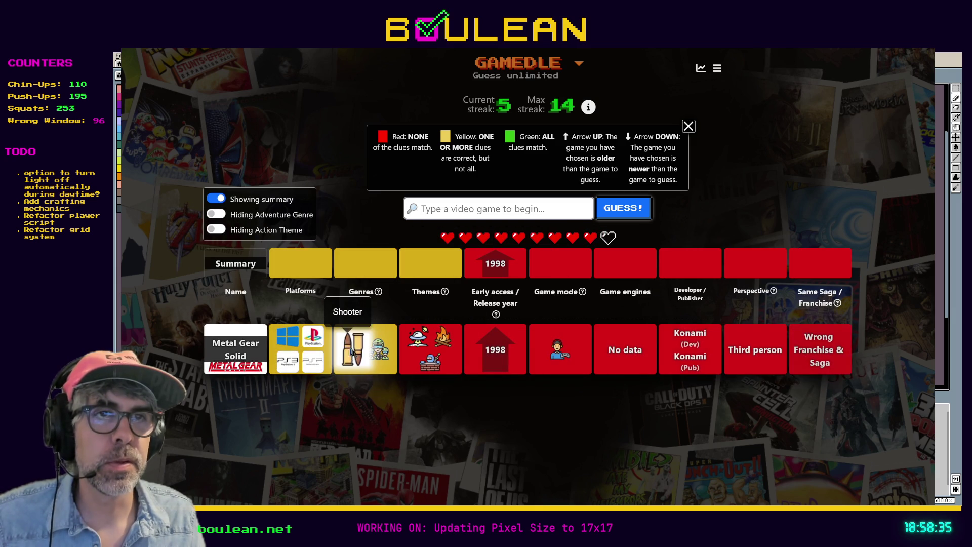
pyautogui.click(219, 216)
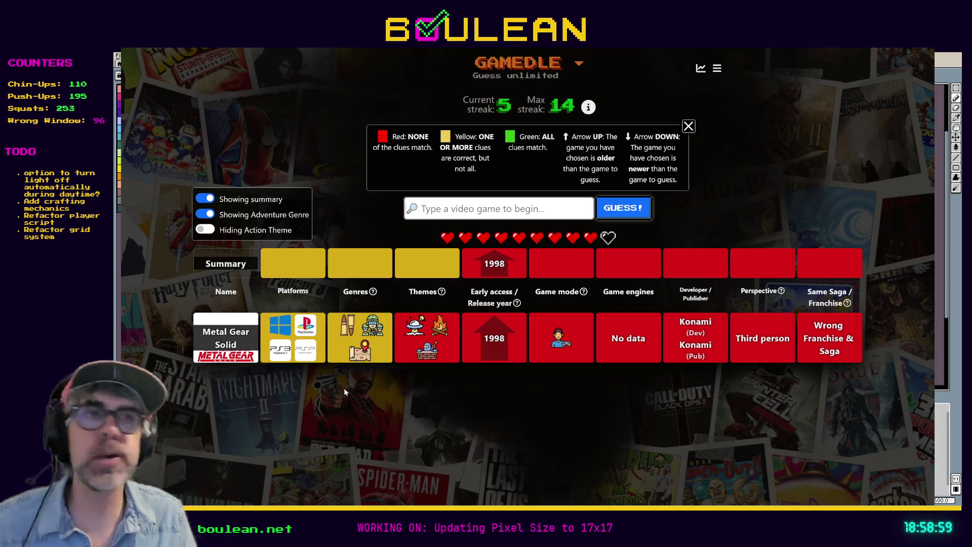
# Submit Fortnite, chosen from the suggestions, as the second guess.
pyautogui.click(496, 213)
pyautogui.write('For')
pyautogui.write('e')
pyautogui.press('Down')
pyautogui.press('Return')
pyautogui.click(626, 209)
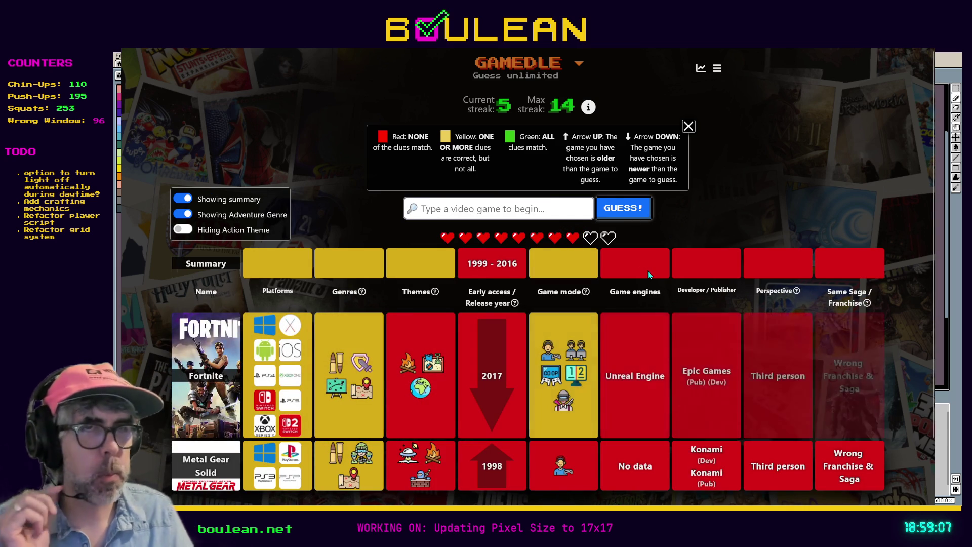
# Switch the Adventure genre toggle back to Hiding.
pyautogui.scroll(-1, 582, 352)
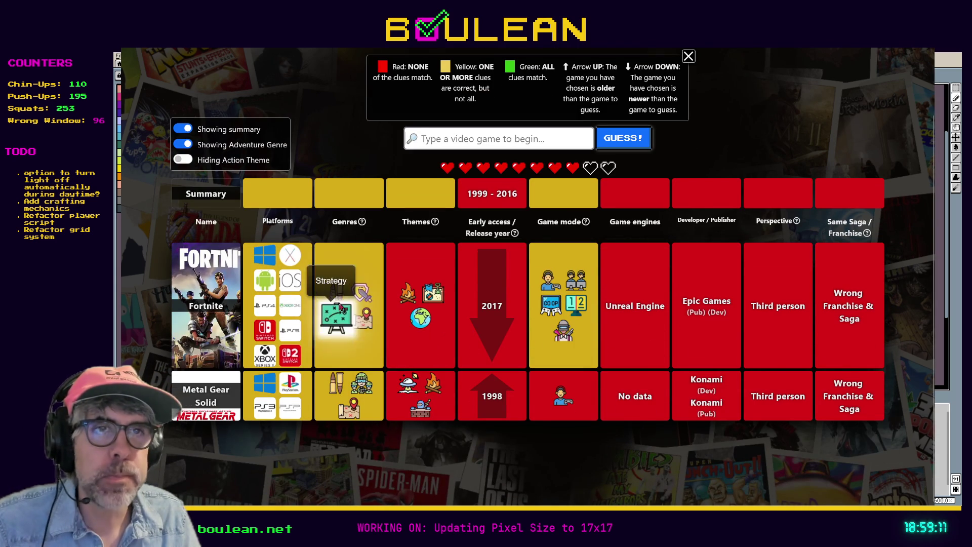
pyautogui.click(183, 146)
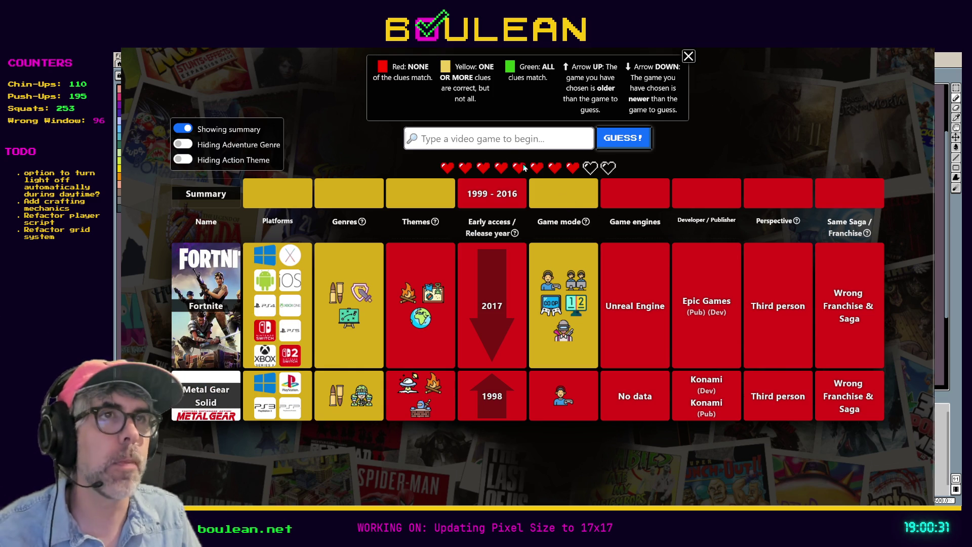
pyautogui.click(502, 141)
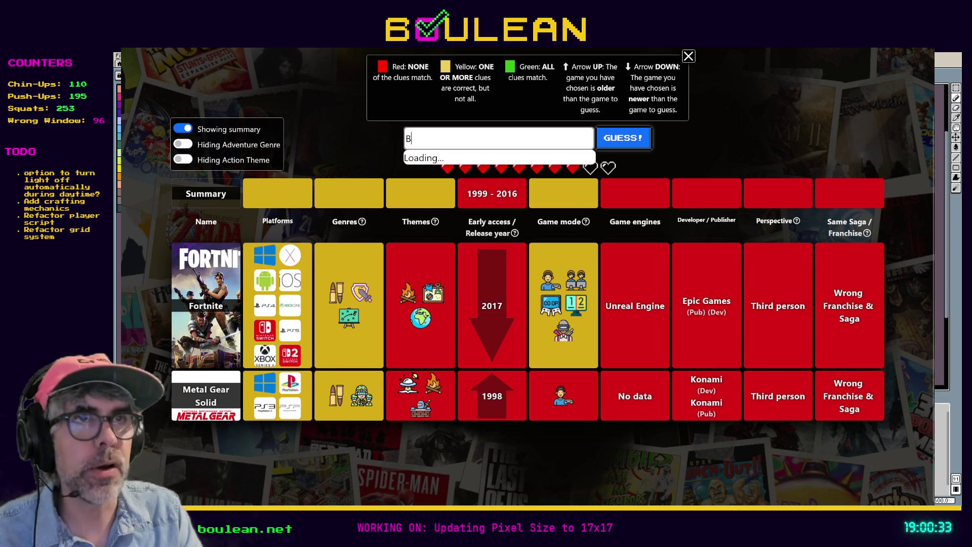
# Search 'Black Ops' and submit Call of Duty: Black Ops as the third guess.
pyautogui.write('Black Ops')
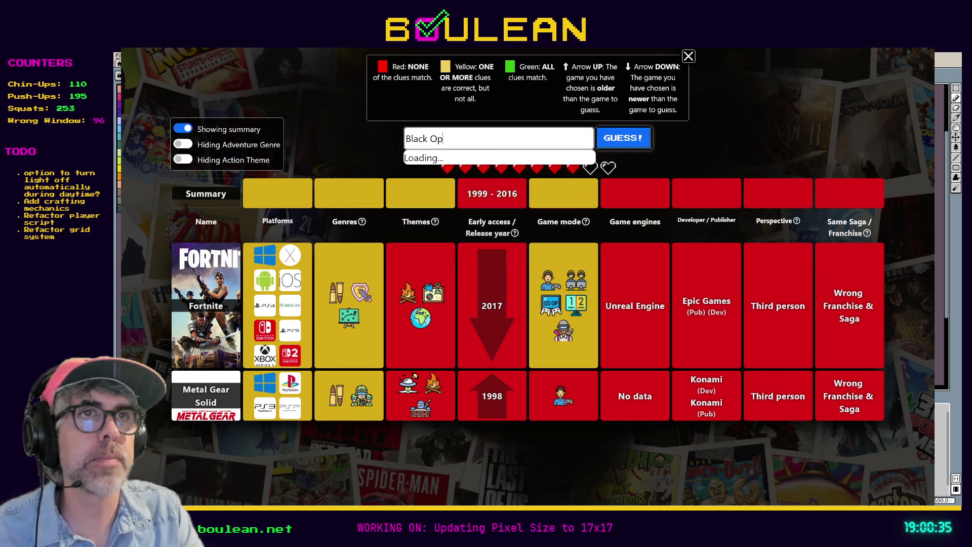
pyautogui.click(538, 171)
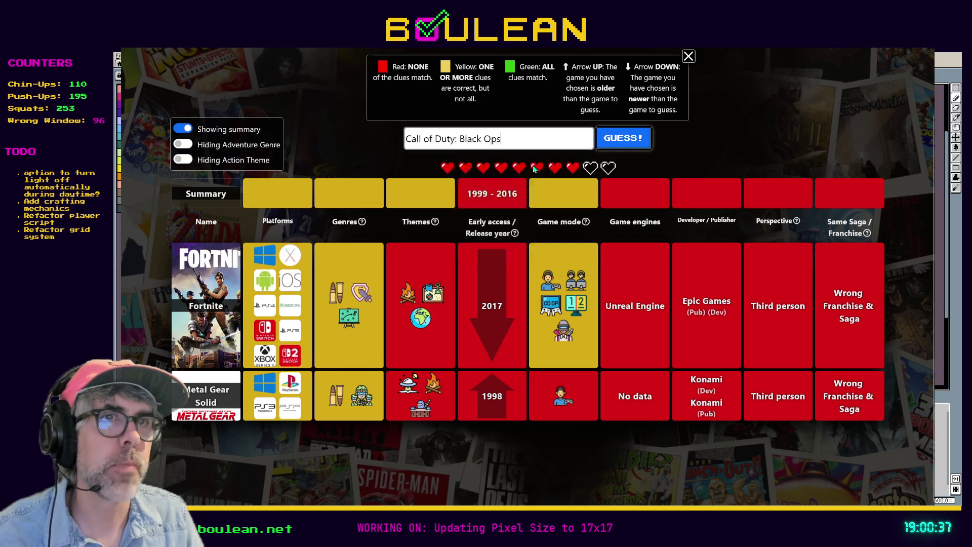
pyautogui.click(620, 146)
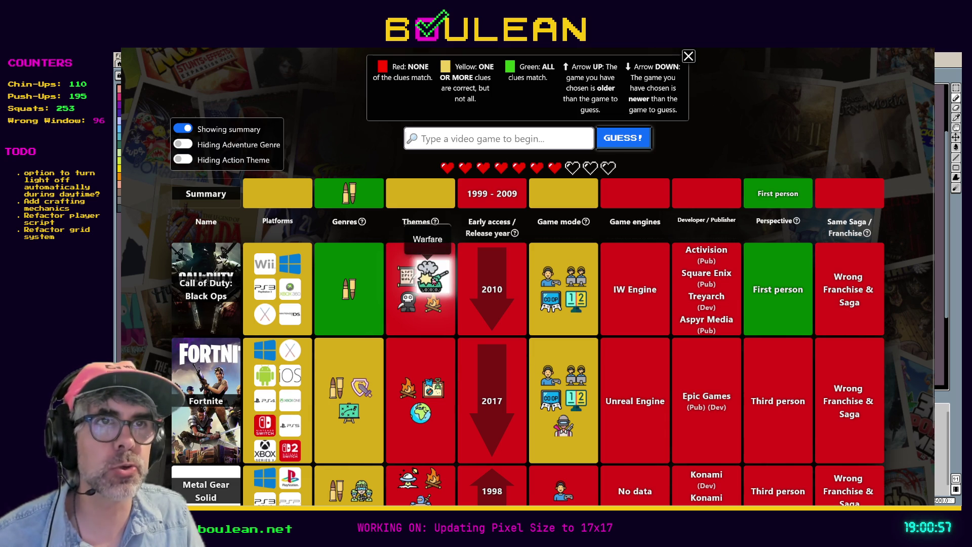
pyautogui.click(183, 160)
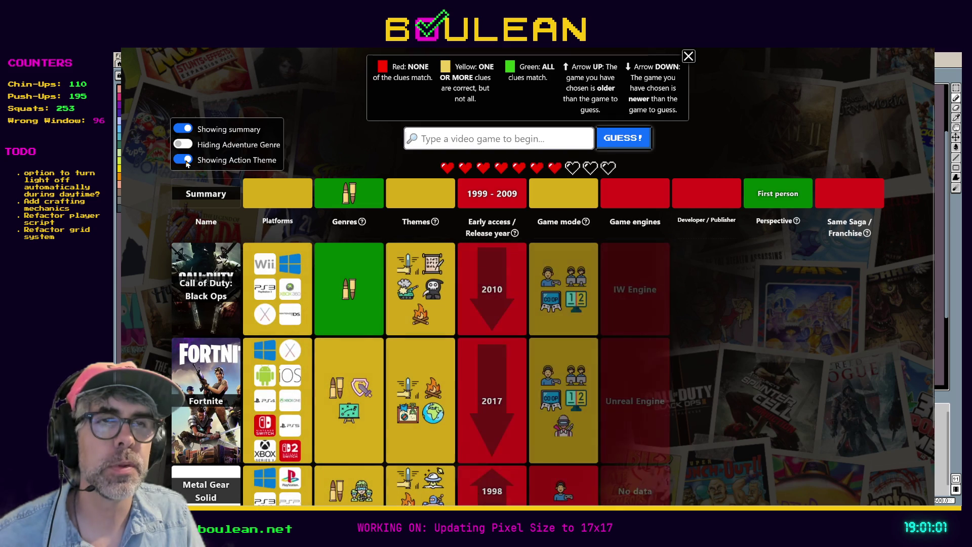
pyautogui.click(186, 162)
pyautogui.scroll(-2, 621, 272)
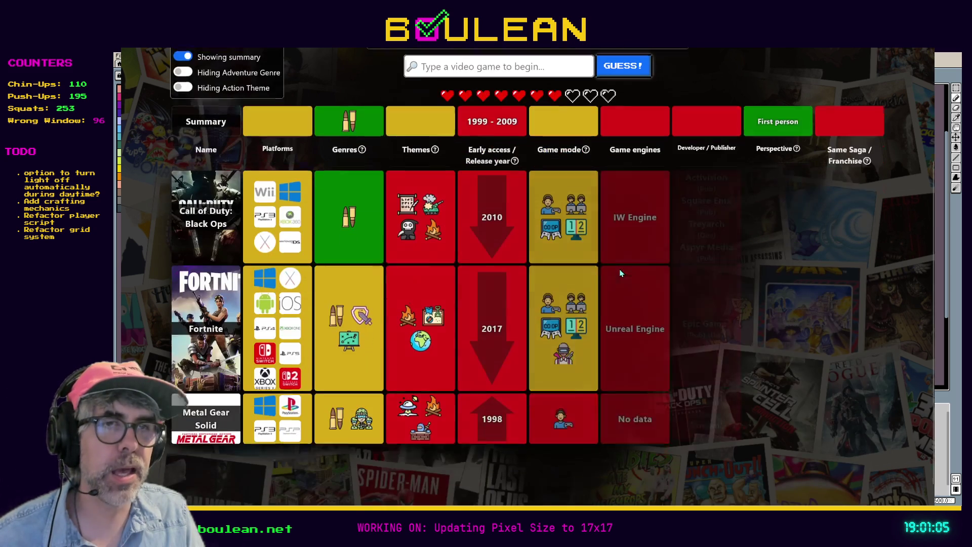
pyautogui.scroll(2, 621, 272)
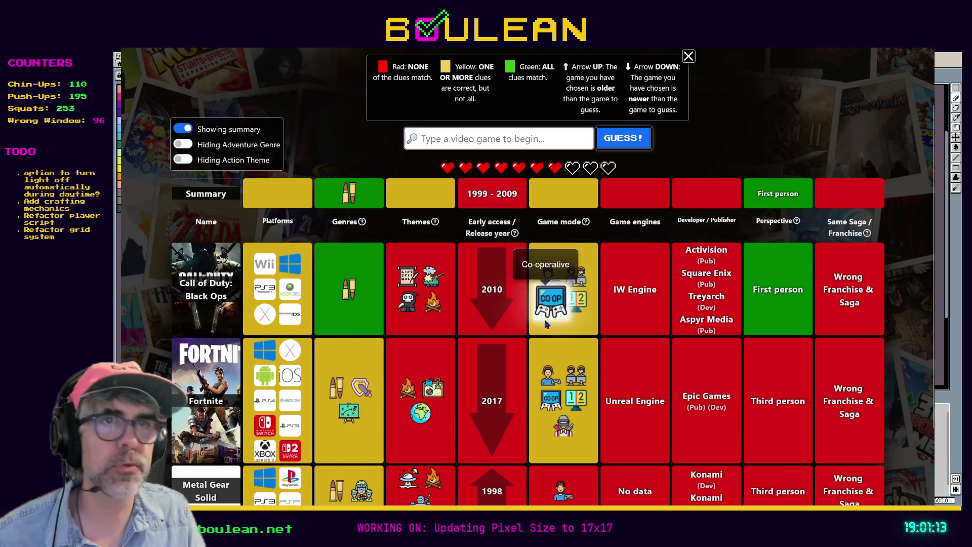
pyautogui.scroll(2, 560, 332)
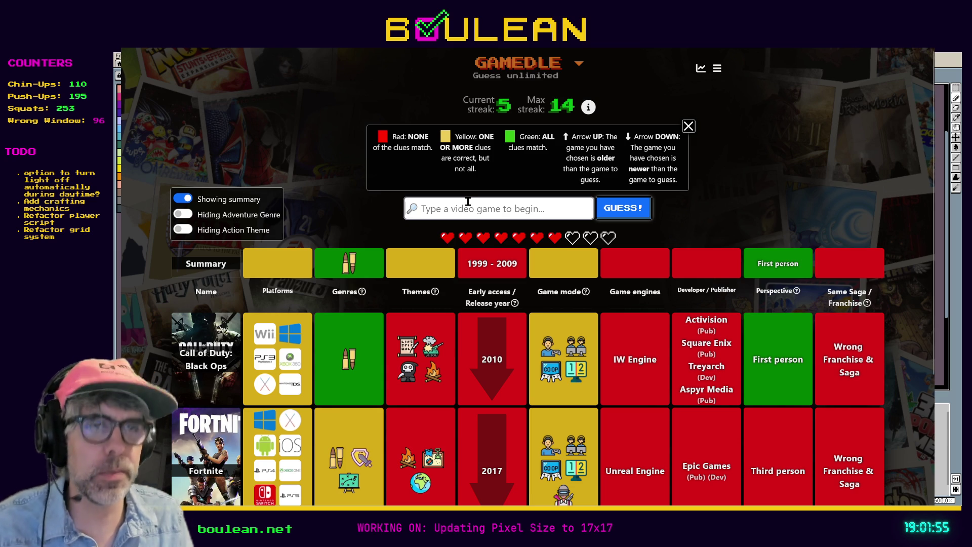
# Submit Counter-Strike: Source from the suggestions to solve the round.
pyautogui.write('Counter Sti')
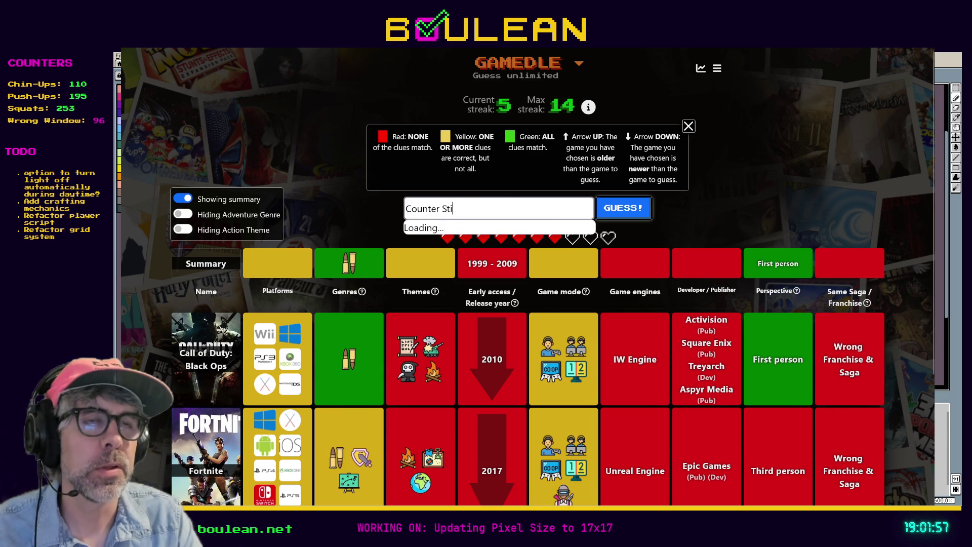
pyautogui.write('rike')
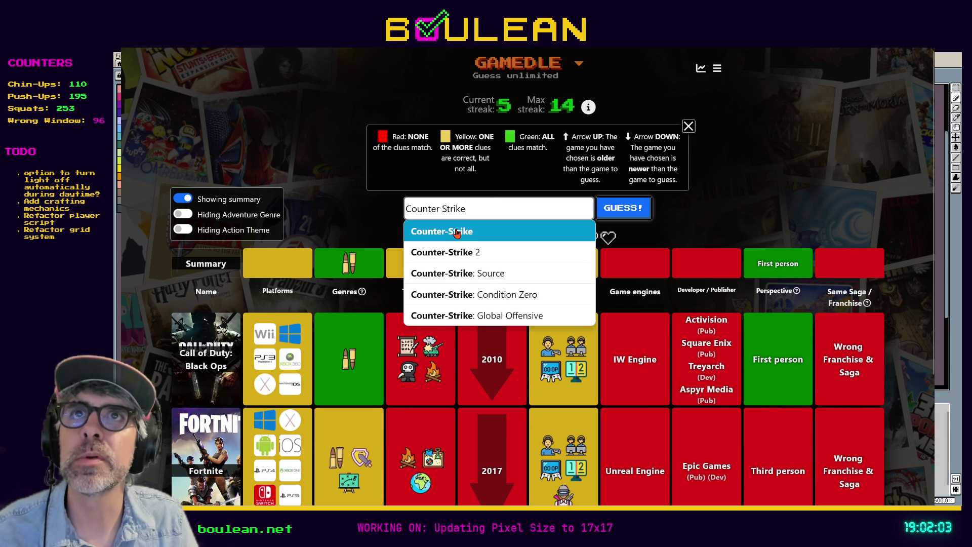
pyautogui.click(466, 272)
pyautogui.click(615, 211)
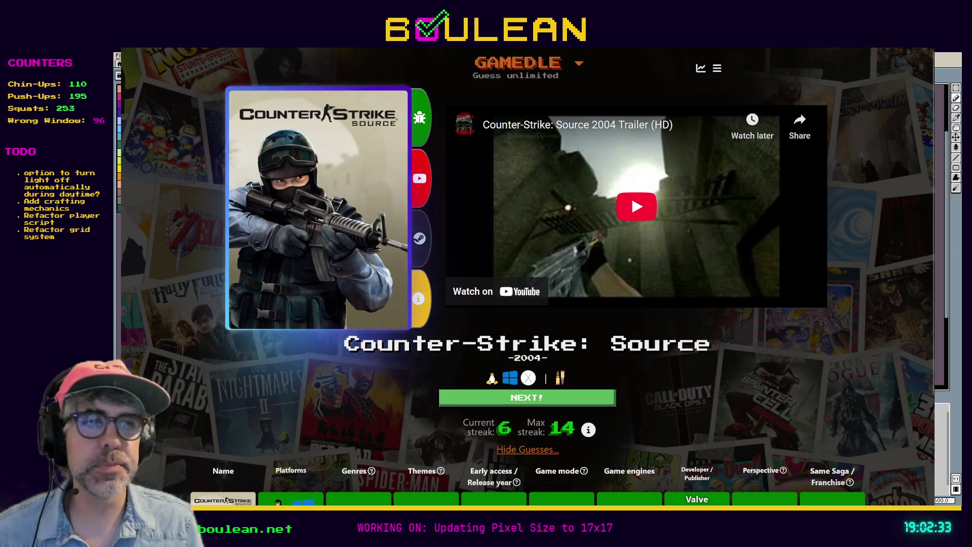
# Use NEXT! on the Counter-Strike: Source result panel to move on.
pyautogui.click(493, 398)
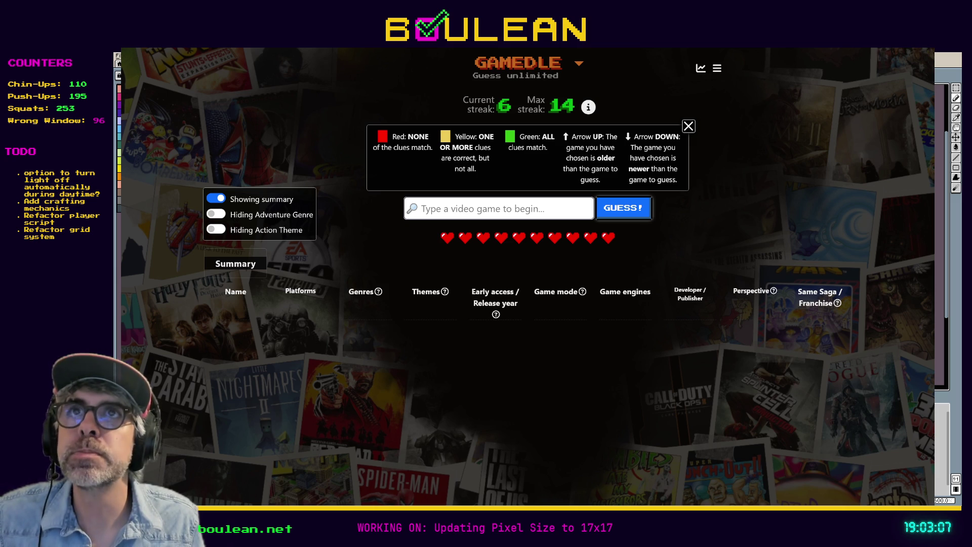
# Submit Alundra from the suggestions as the round's first guess.
pyautogui.click(482, 205)
pyautogui.write('Alundra')
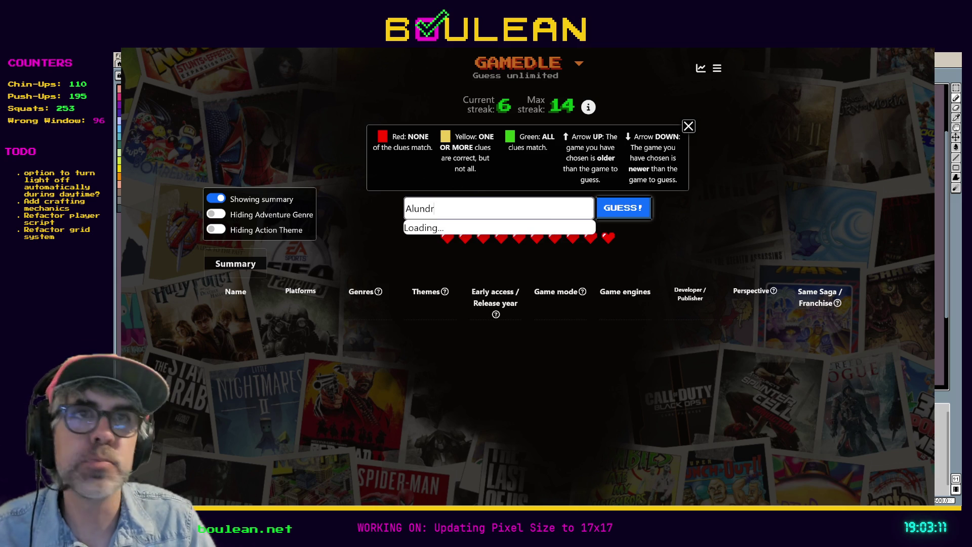
pyautogui.click(449, 237)
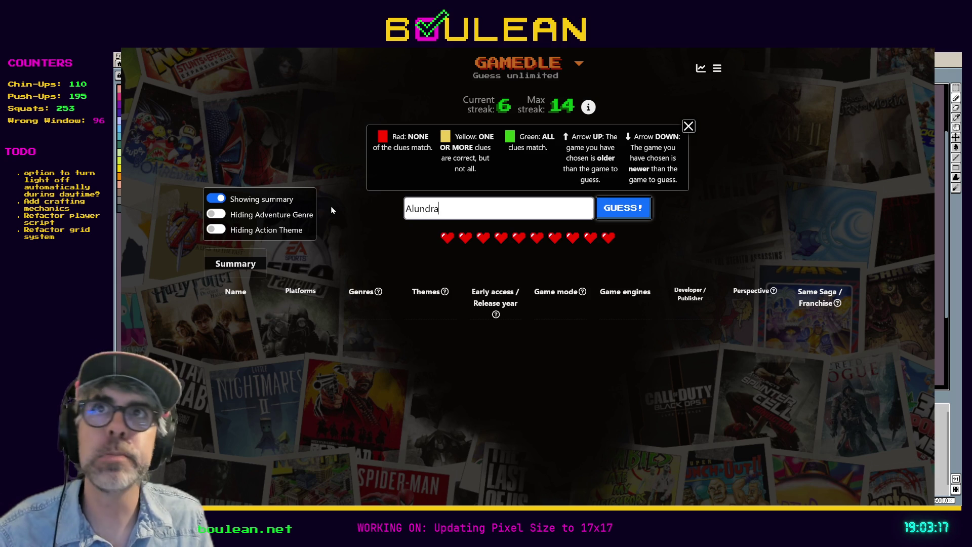
pyautogui.click(608, 216)
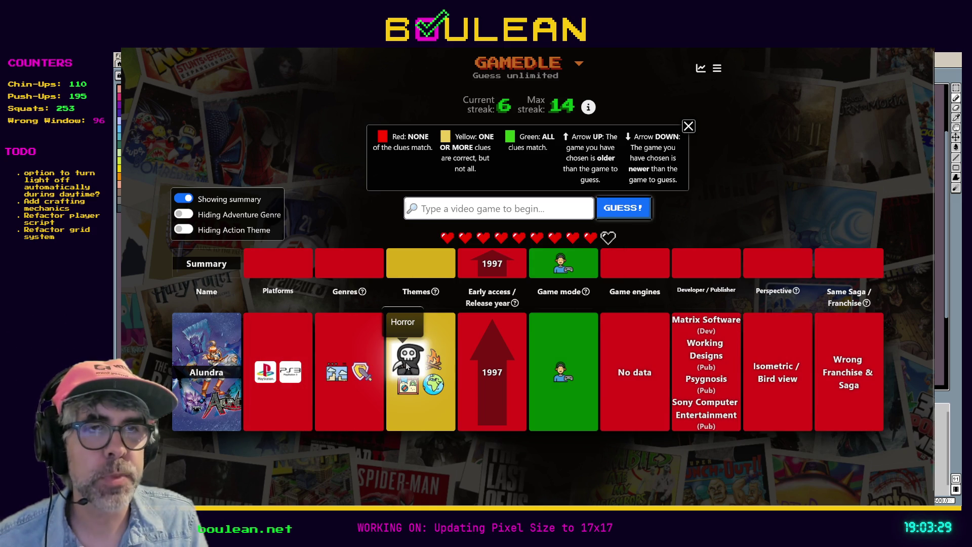
# Toggle the Adventure genre clue on and then back off.
pyautogui.click(185, 214)
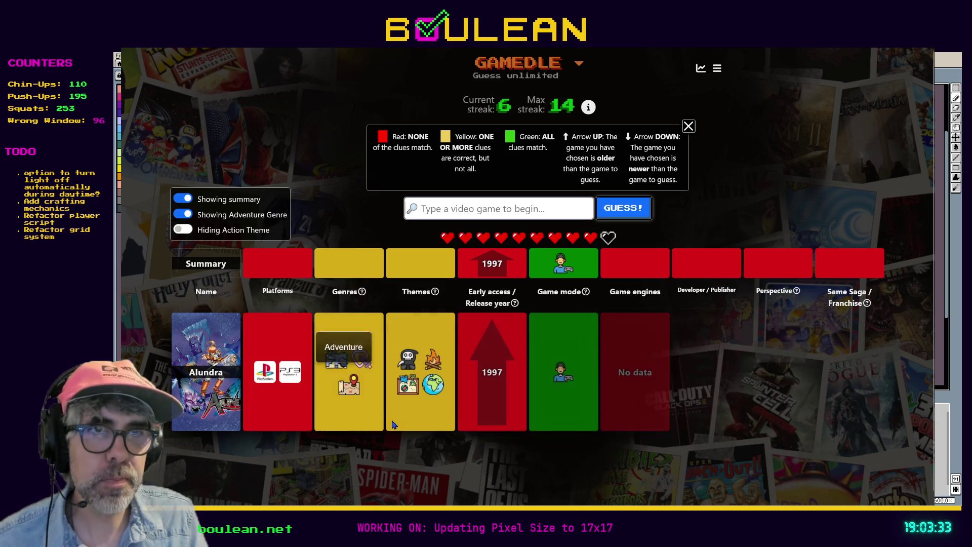
pyautogui.click(180, 215)
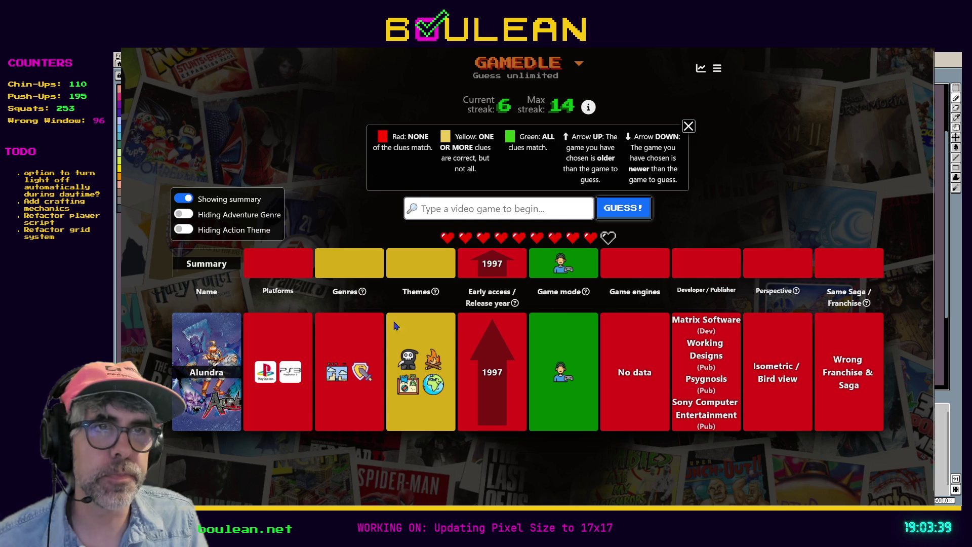
pyautogui.moveTo(411, 361)
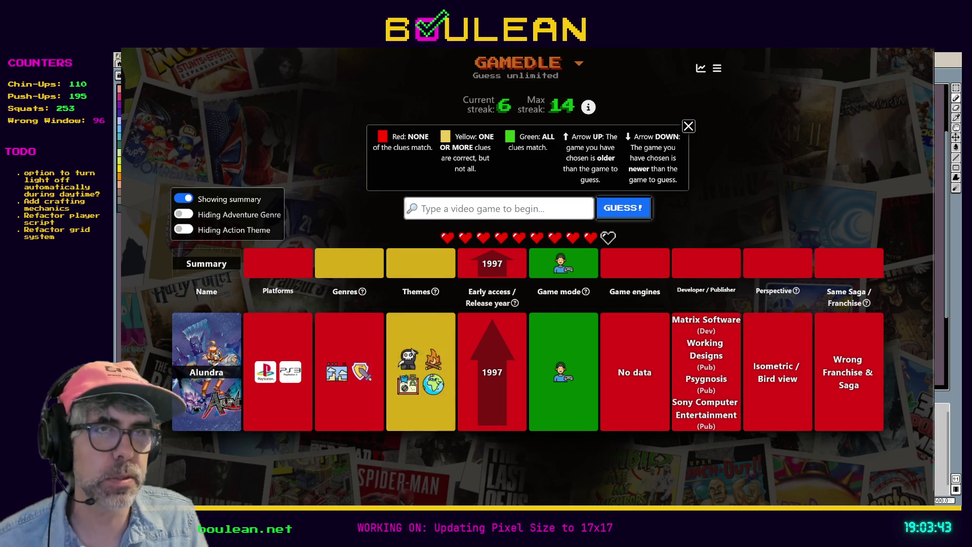
pyautogui.moveTo(571, 381)
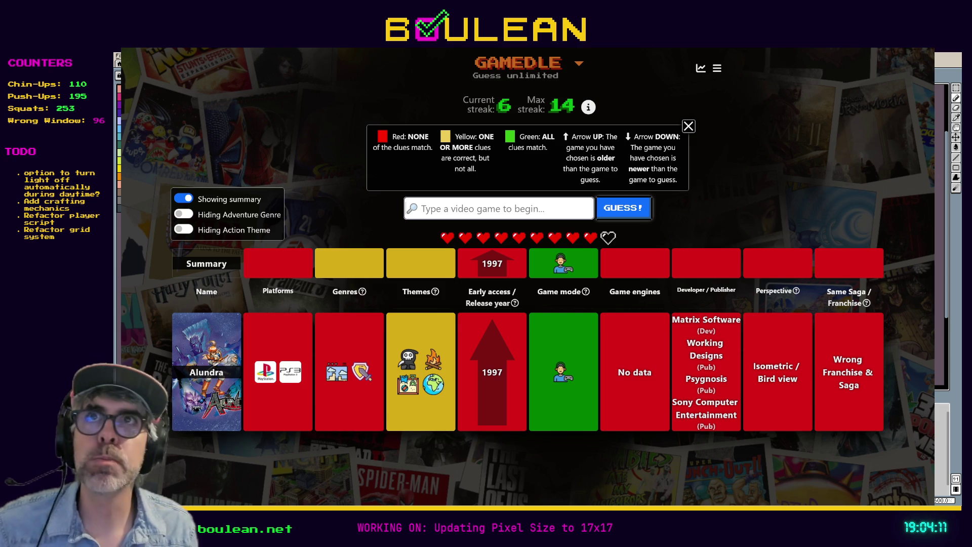
# Start typing Slender in the search box, then discard it without guessing.
pyautogui.click(462, 209)
pyautogui.write('Slend')
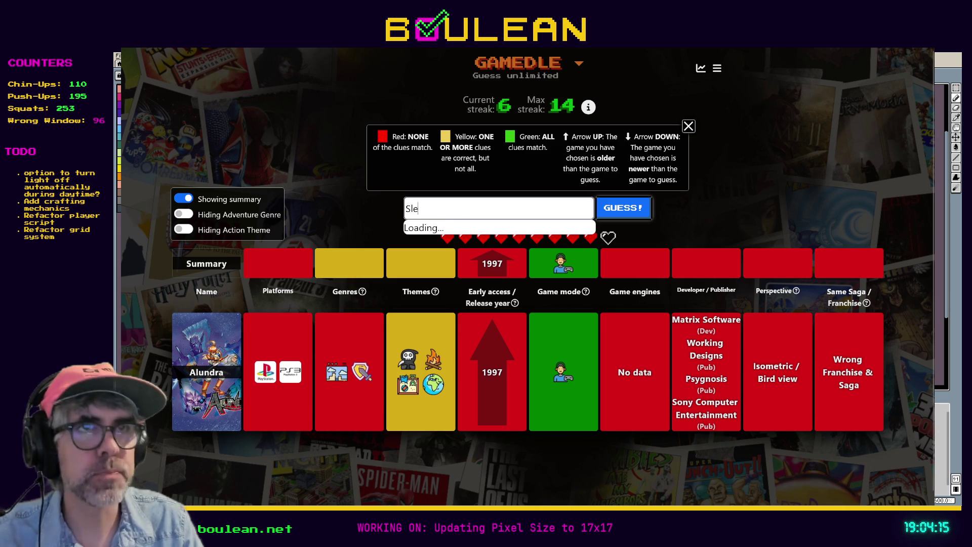
pyautogui.write('er')
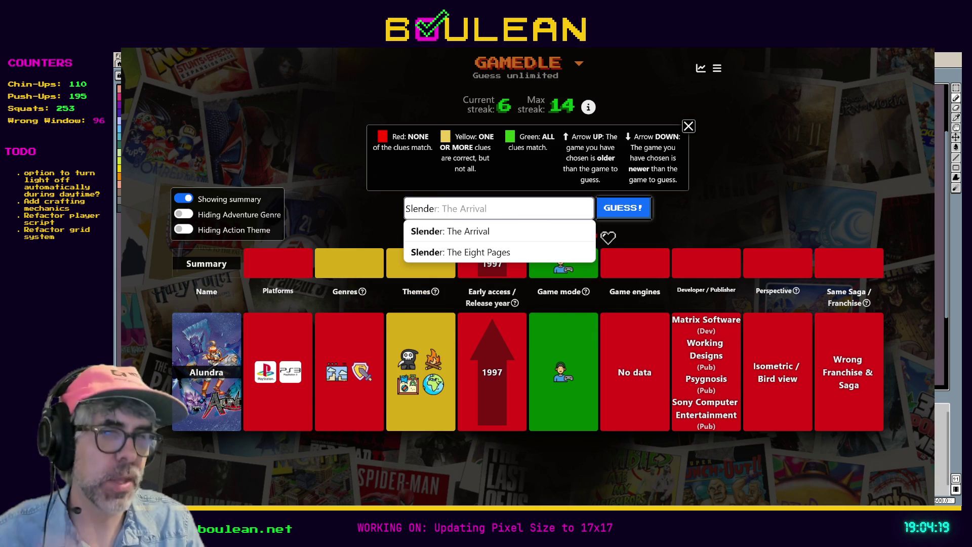
pyautogui.press('Return')
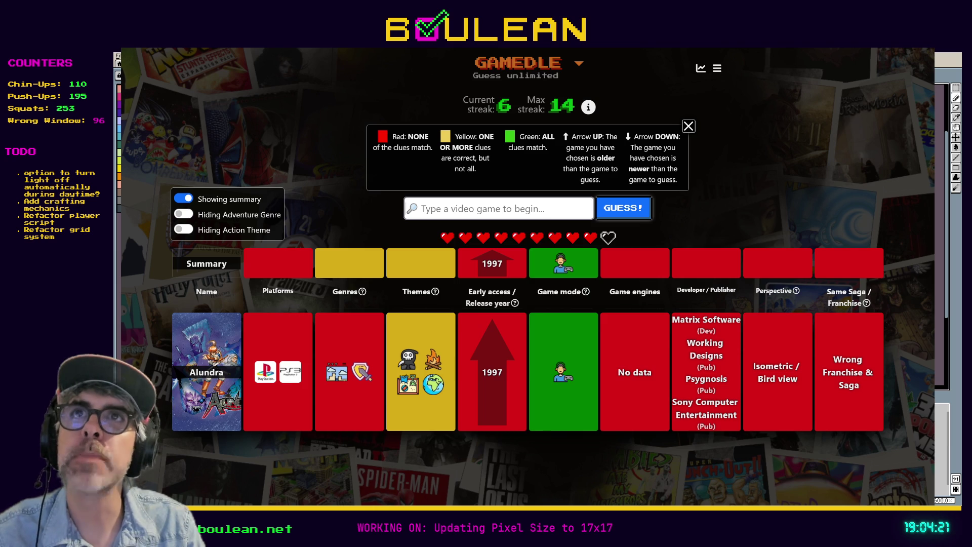
# Submit Outlast II as the second guess and look over the updated clue grid.
pyautogui.write('Outla')
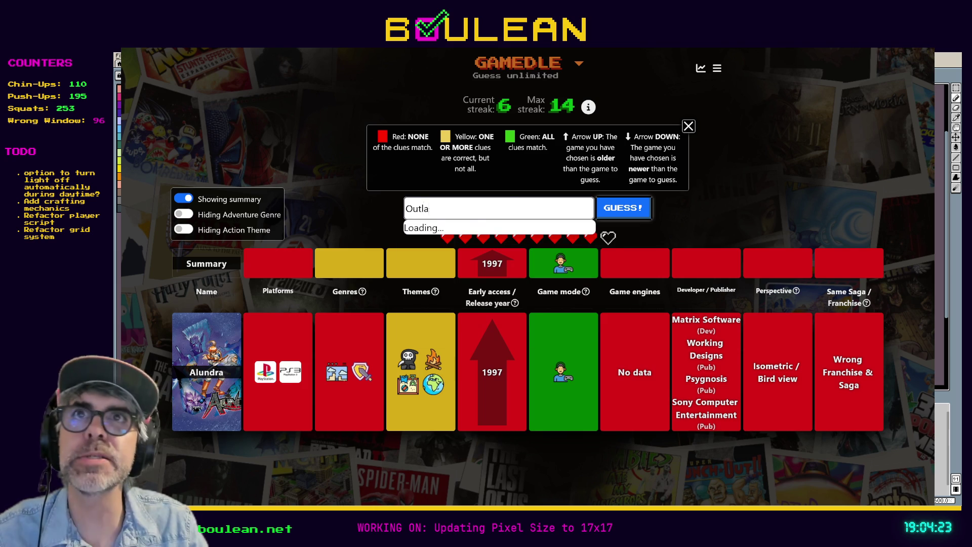
pyautogui.write('st')
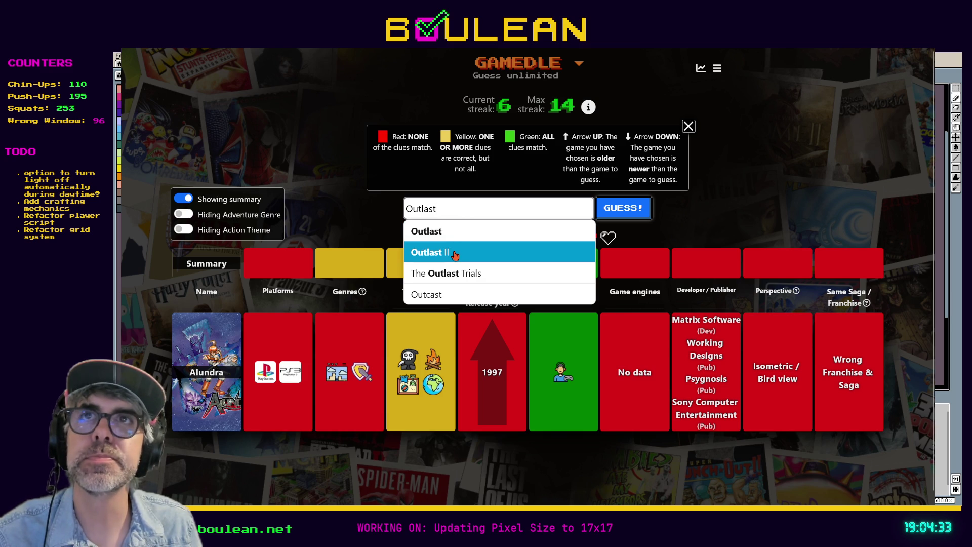
pyautogui.click(455, 255)
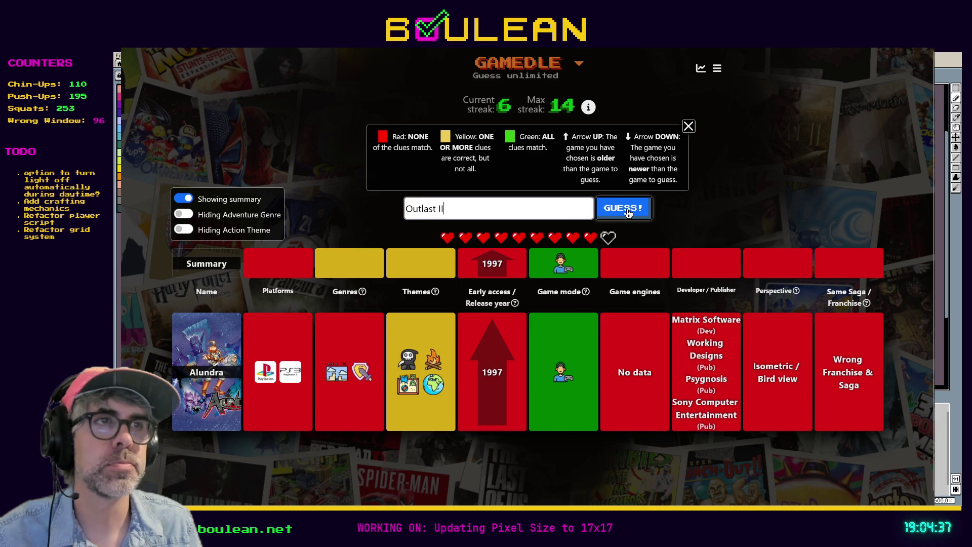
pyautogui.click(631, 213)
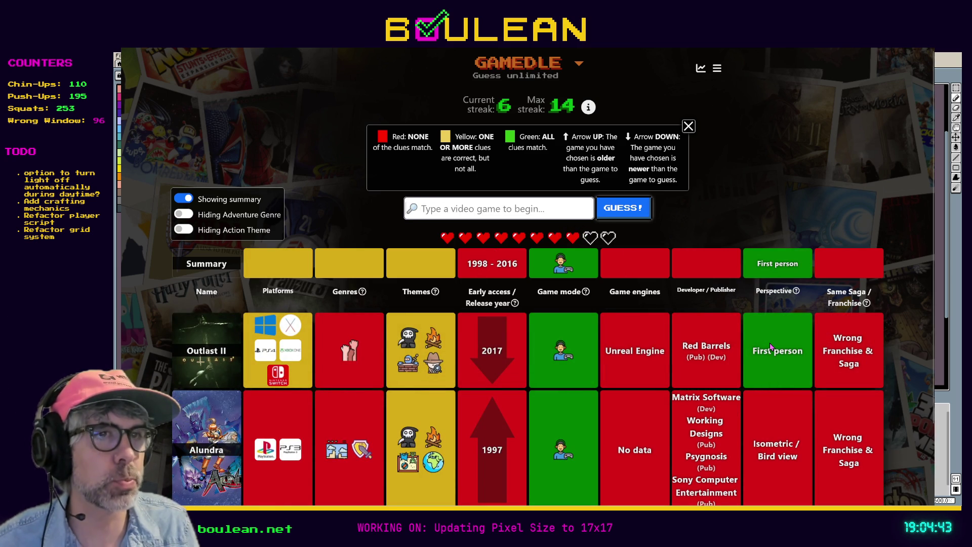
pyautogui.moveTo(434, 358)
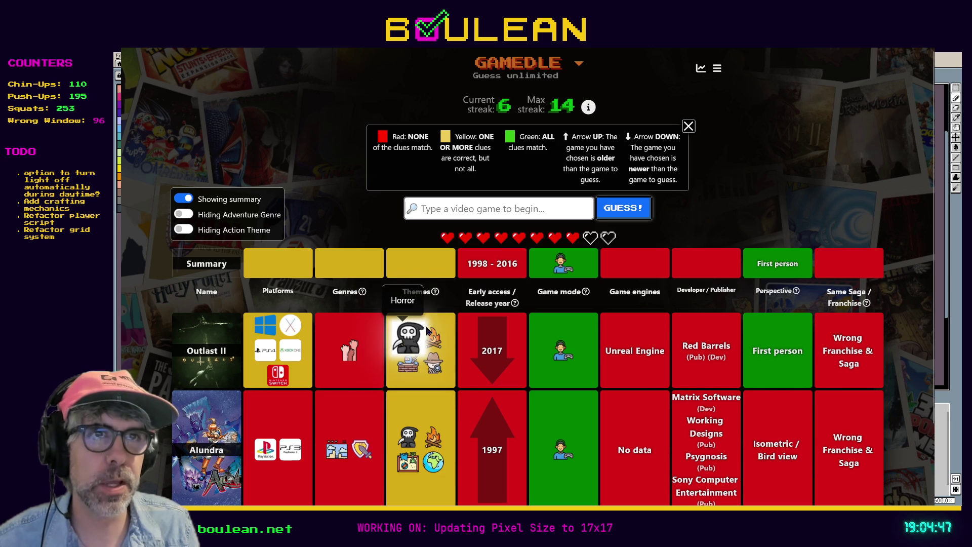
pyautogui.moveTo(345, 351)
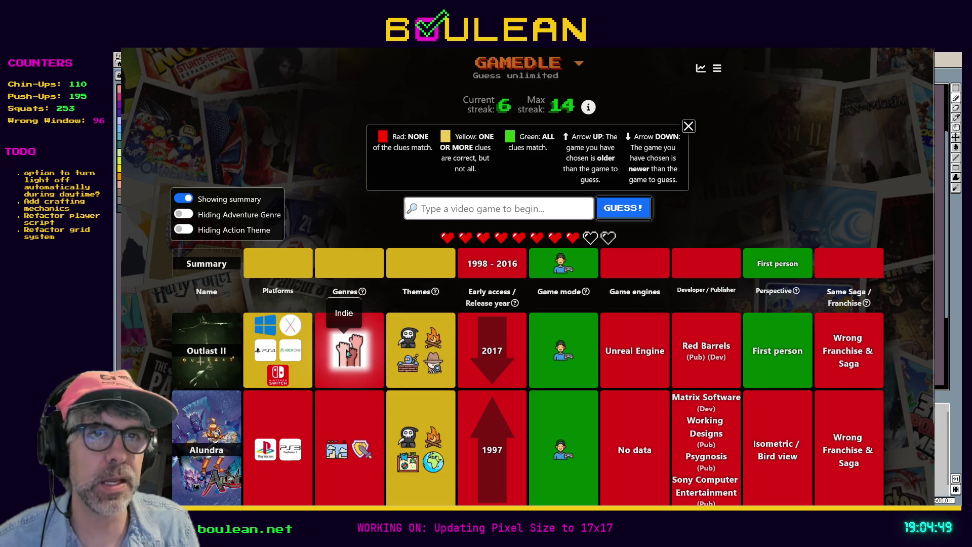
pyautogui.scroll(-2, 633, 361)
pyautogui.scroll(2, 630, 360)
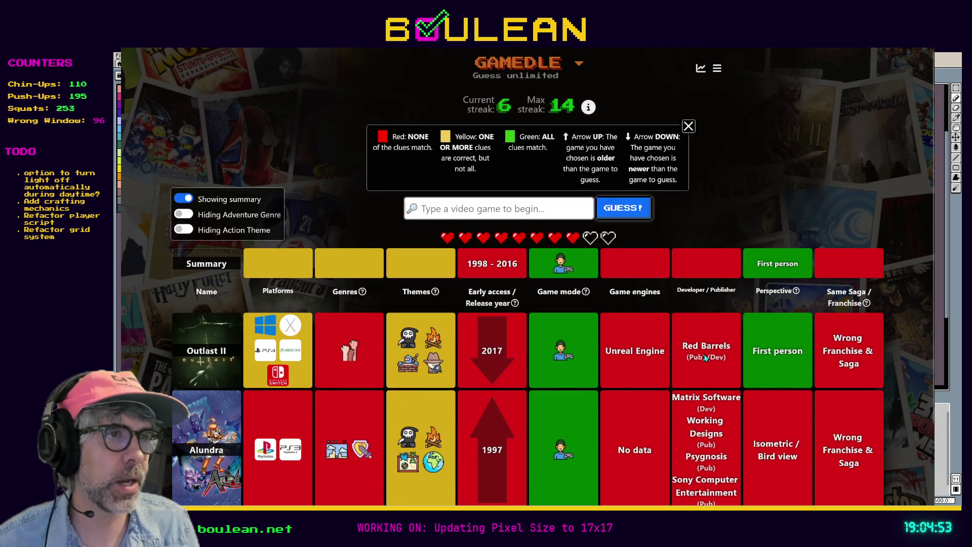
pyautogui.scroll(-2, 706, 357)
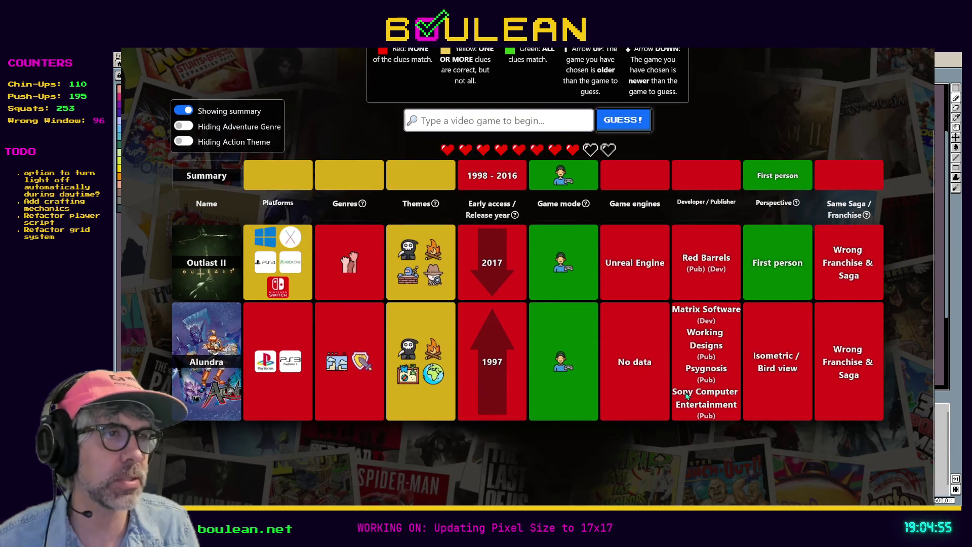
pyautogui.scroll(2, 692, 390)
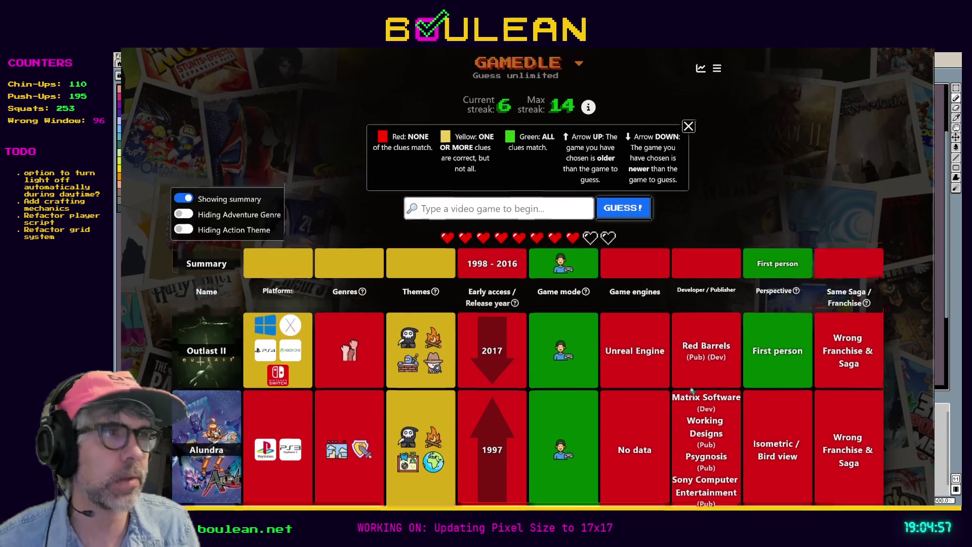
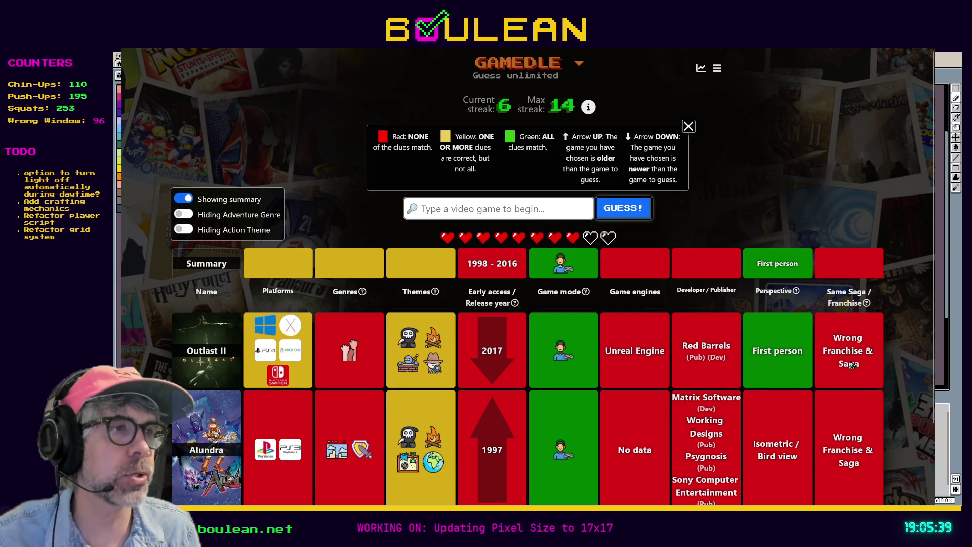
# Guess F.E.A.R., which confirms the genre and narrows the release range to 2006–2016.
pyautogui.scroll(-2, 816, 349)
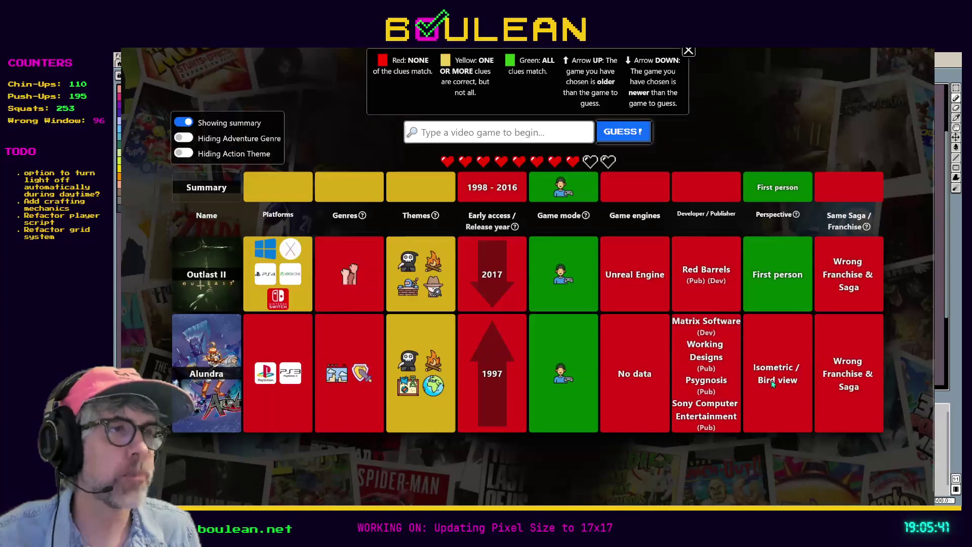
pyautogui.scroll(2, 792, 365)
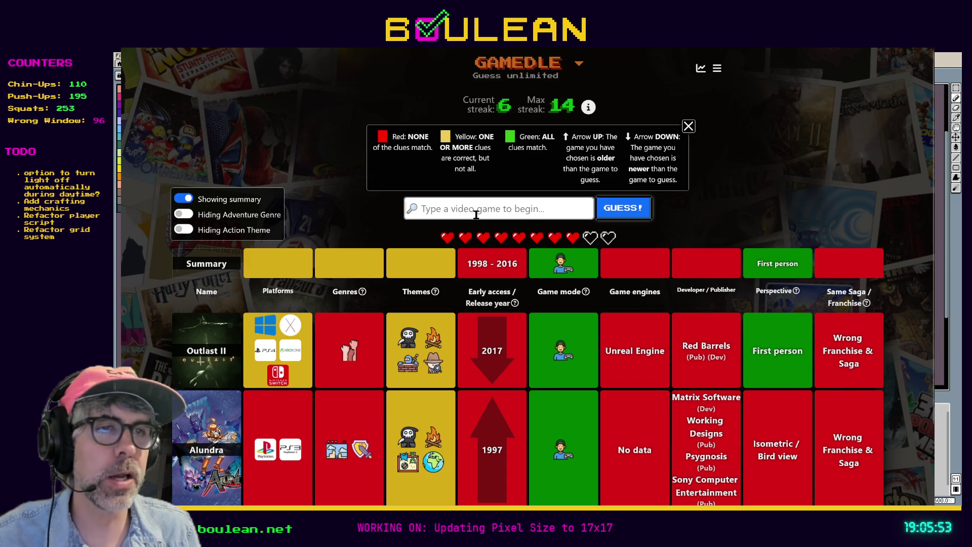
pyautogui.scroll(-1, 476, 214)
pyautogui.scroll(1, 476, 215)
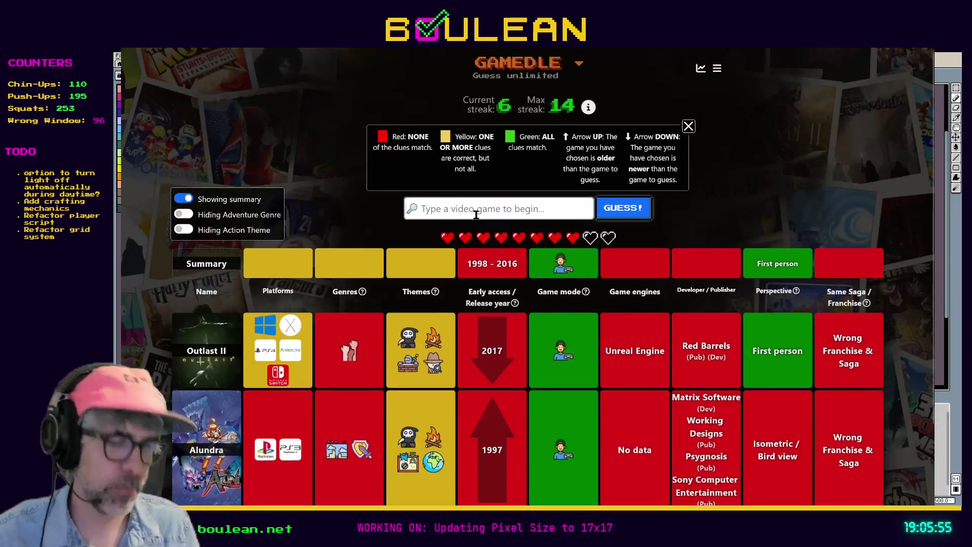
pyautogui.scroll(-3, 476, 214)
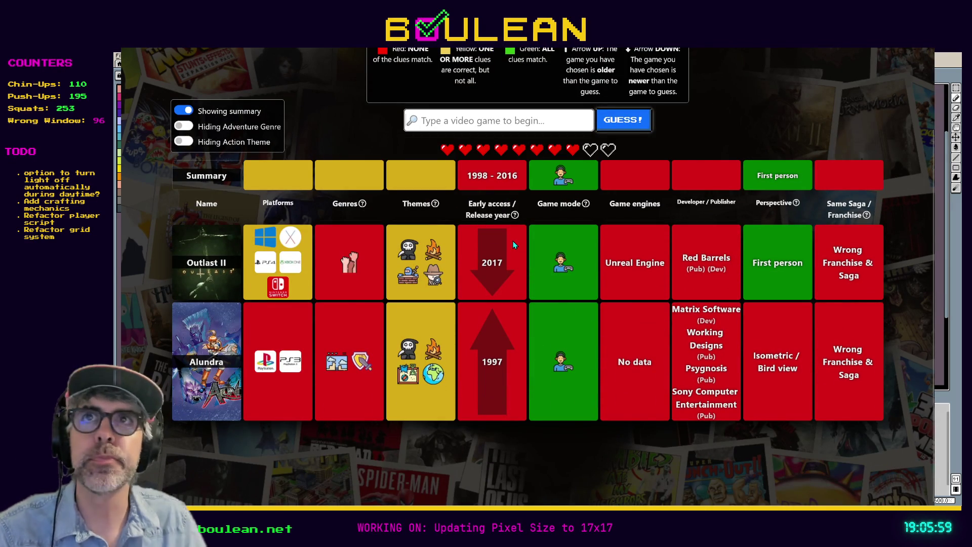
pyautogui.write('fe')
pyautogui.click(487, 172)
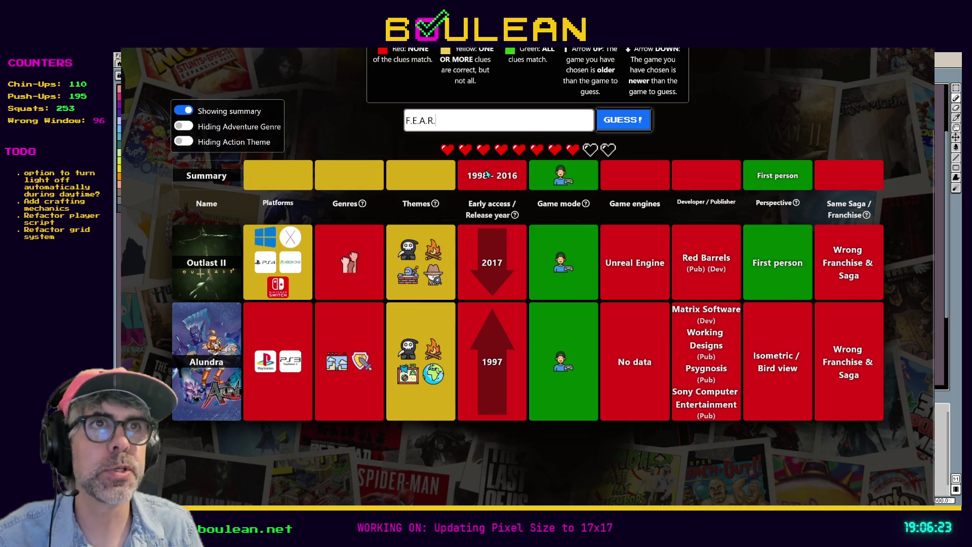
pyautogui.click(633, 133)
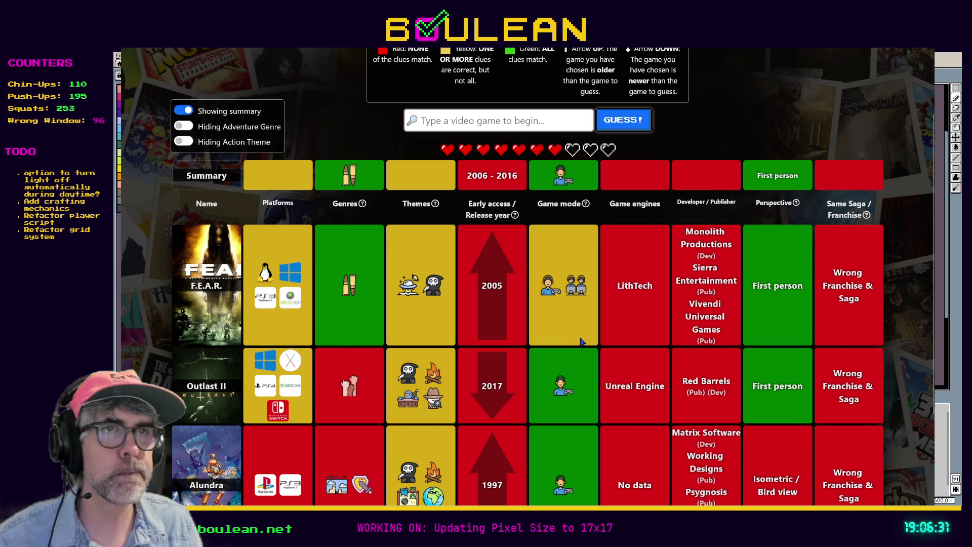
# Turn on the Action theme icons in the results.
pyautogui.scroll(-3, 570, 324)
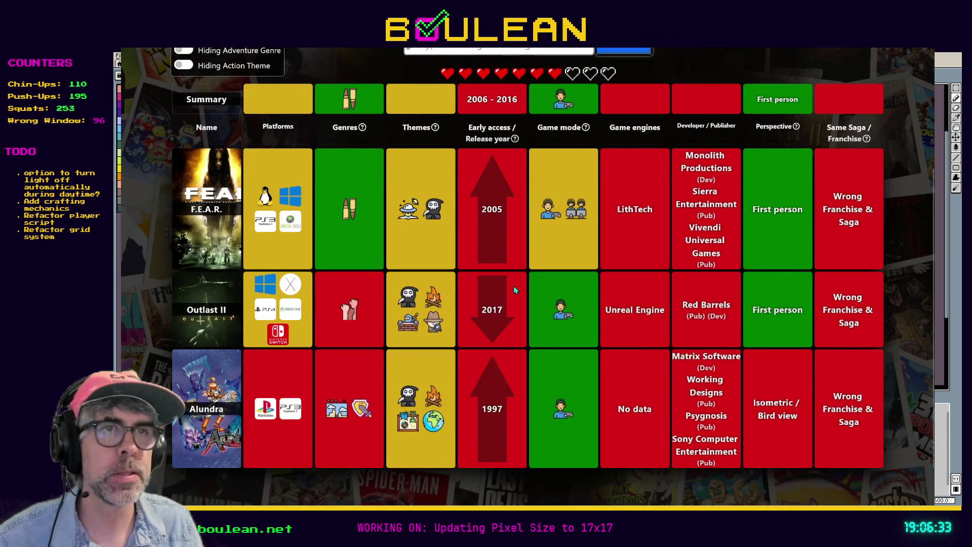
pyautogui.scroll(3, 514, 288)
pyautogui.click(188, 145)
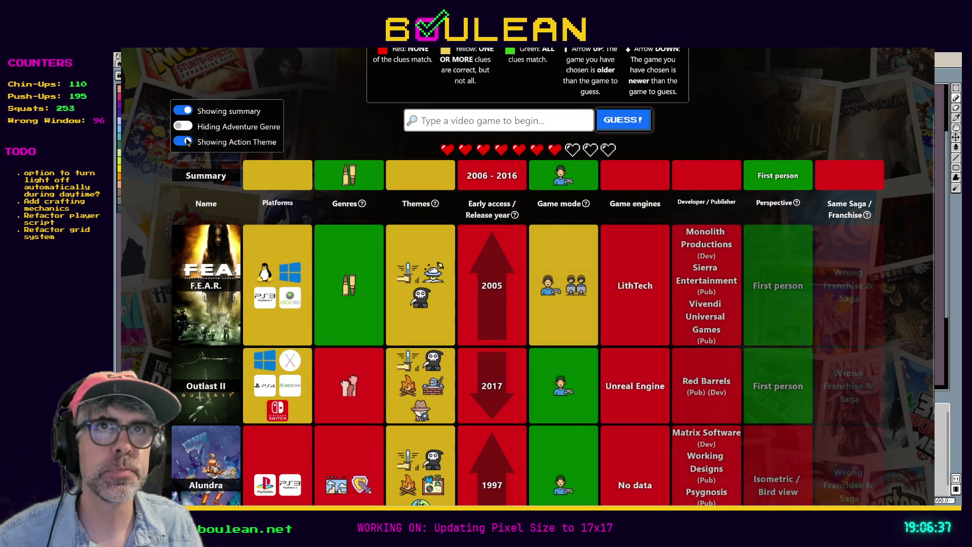
# Toggle the Adventure genre icons on and off, leaving them hidden.
pyautogui.click(185, 127)
pyautogui.click(185, 128)
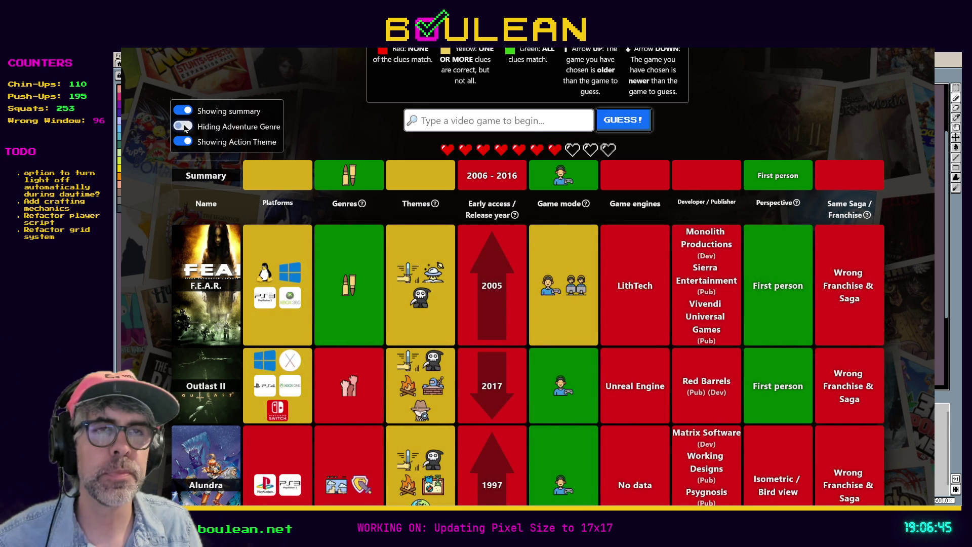
pyautogui.click(186, 128)
pyautogui.scroll(-2, 362, 272)
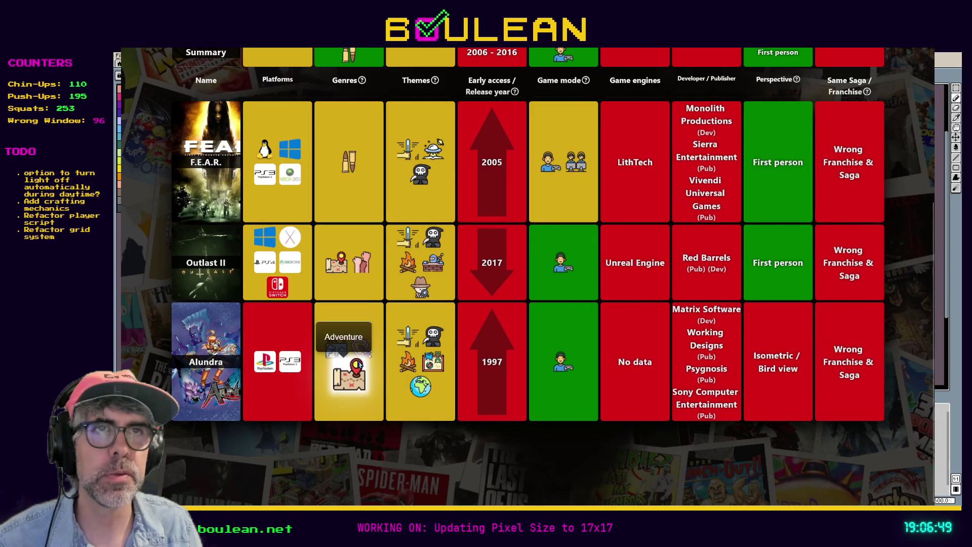
pyautogui.scroll(3, 358, 364)
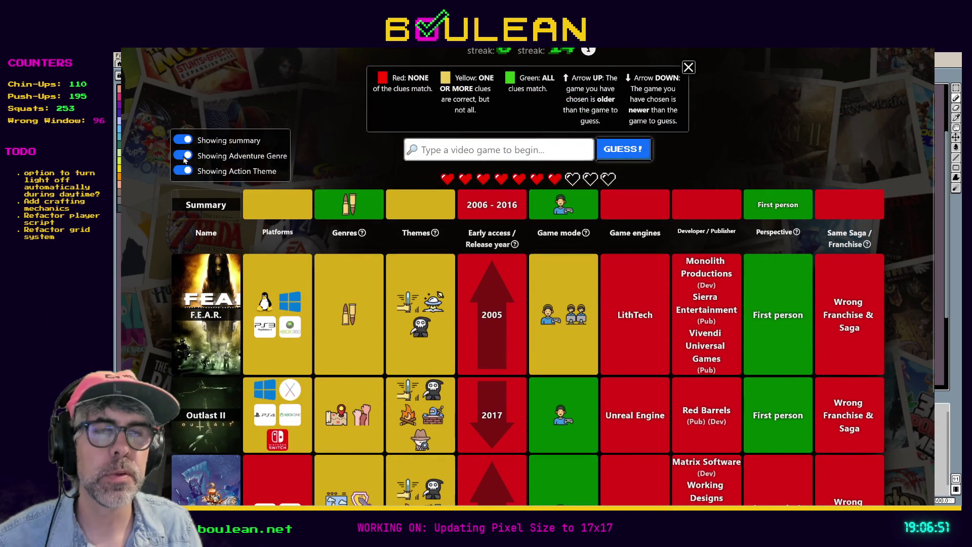
pyautogui.click(185, 160)
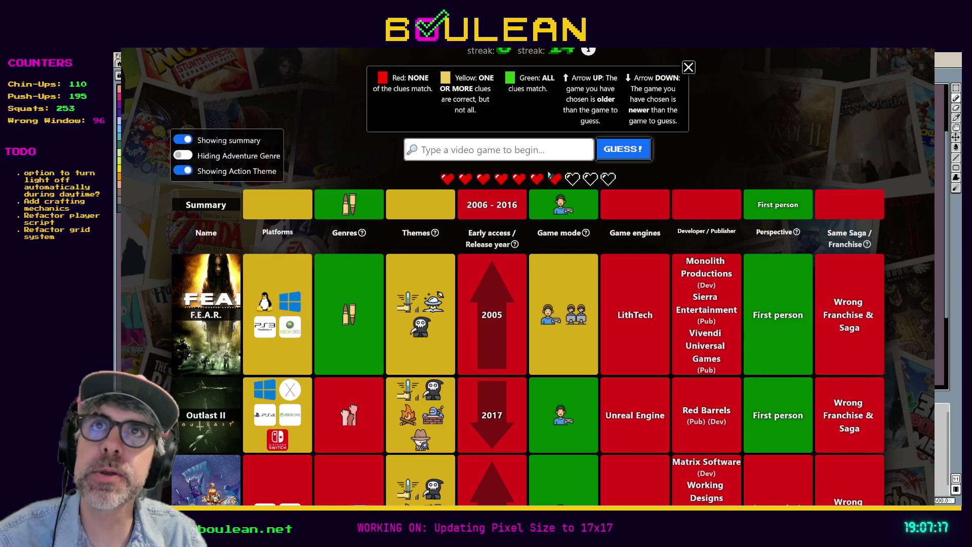
# Replace the Singularity entry and guess Prey (Human Head Studios), revealing the id Tech engine.
pyautogui.write('Singu')
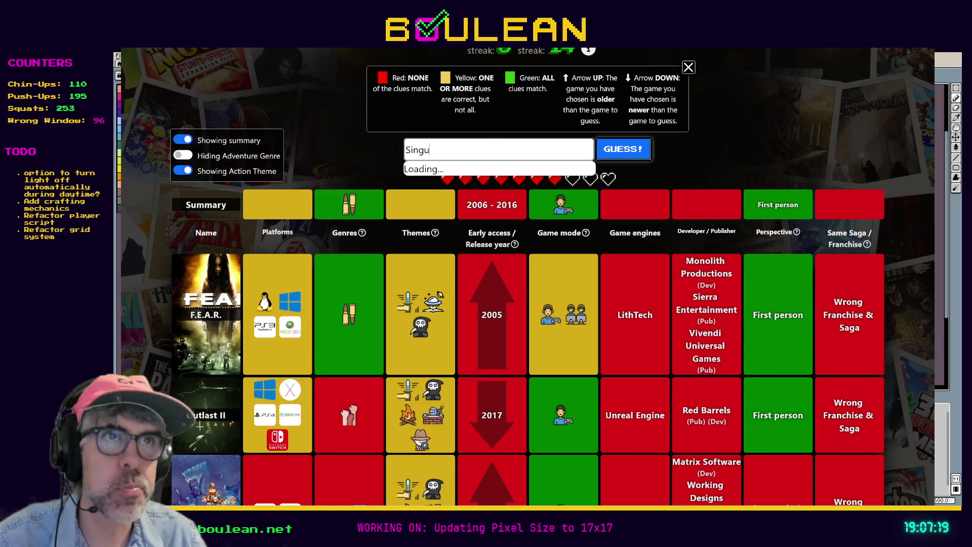
pyautogui.write('larity')
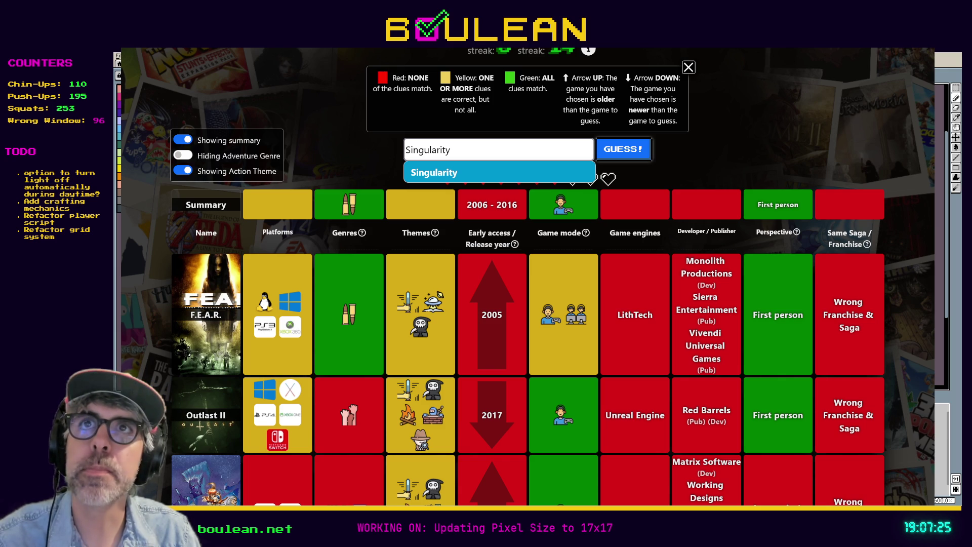
pyautogui.hotkey('ctrl', 'a')
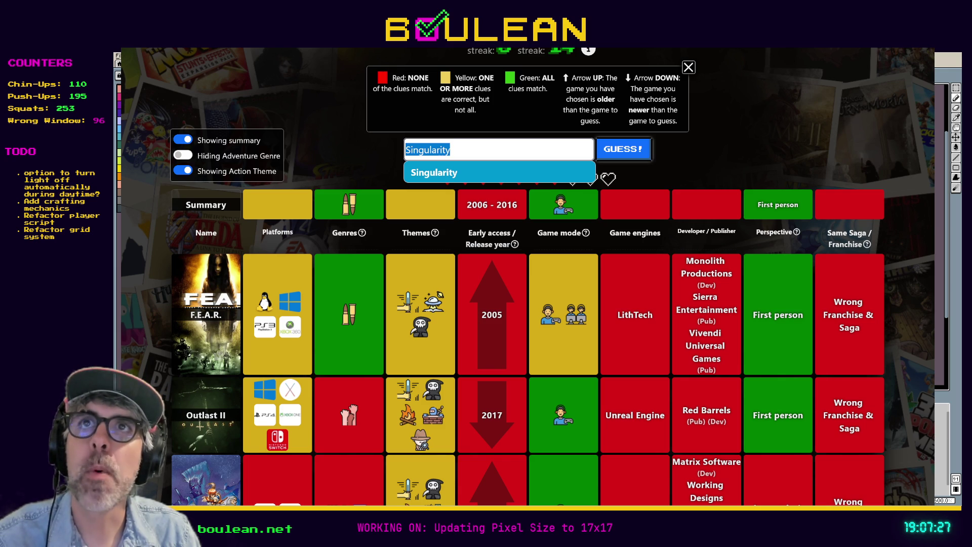
pyautogui.write('P')
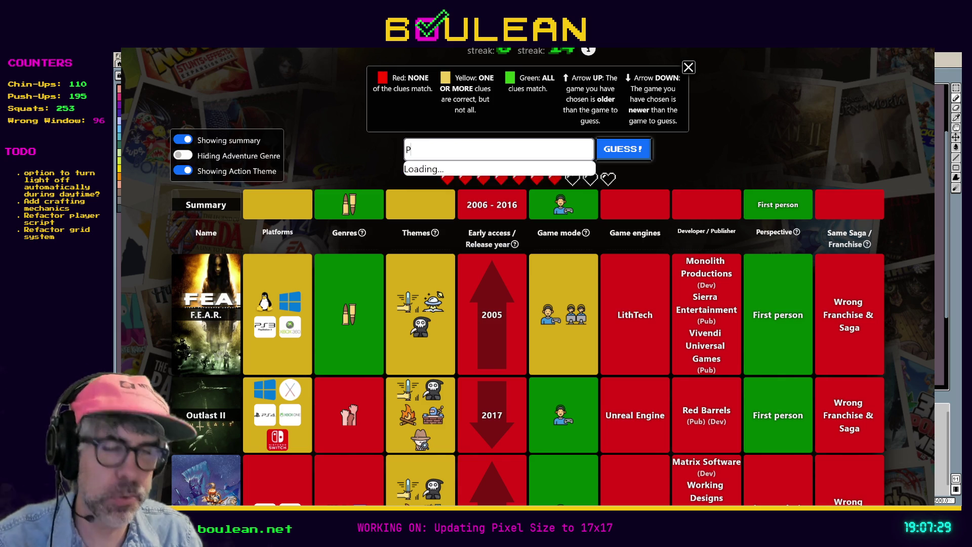
pyautogui.write('rey')
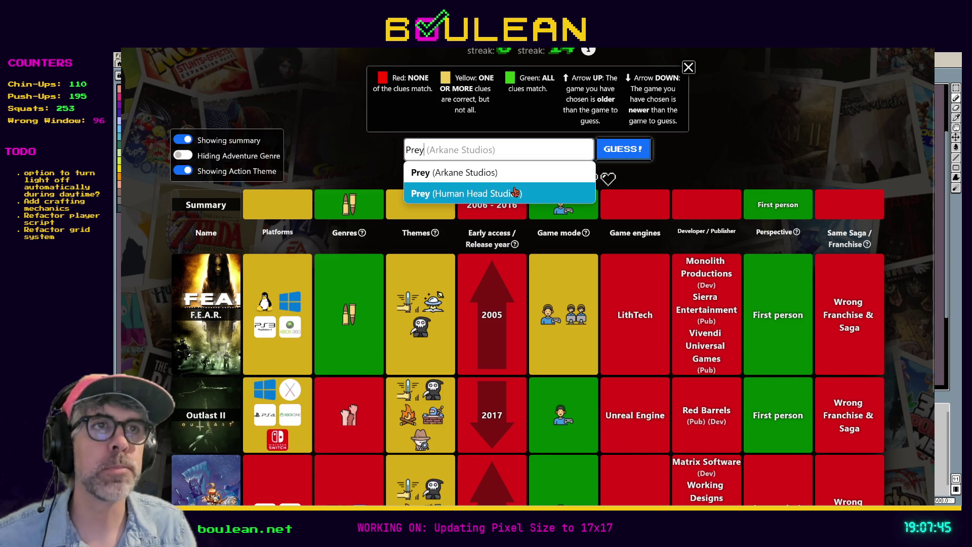
pyautogui.click(514, 193)
pyautogui.click(624, 153)
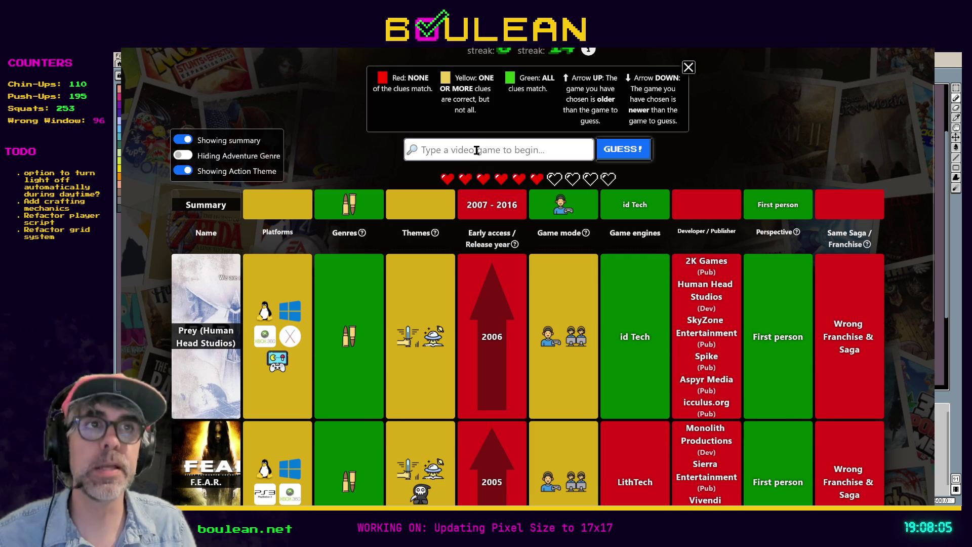
pyautogui.write('Doom')
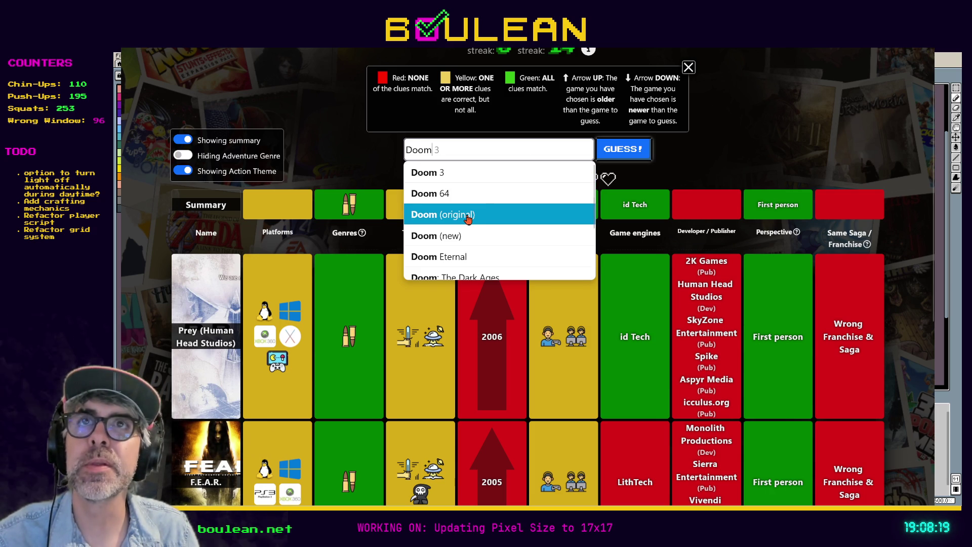
# Guess Doom (new) instead of Doom 3, narrowing release years to 2007–2015.
pyautogui.click(478, 173)
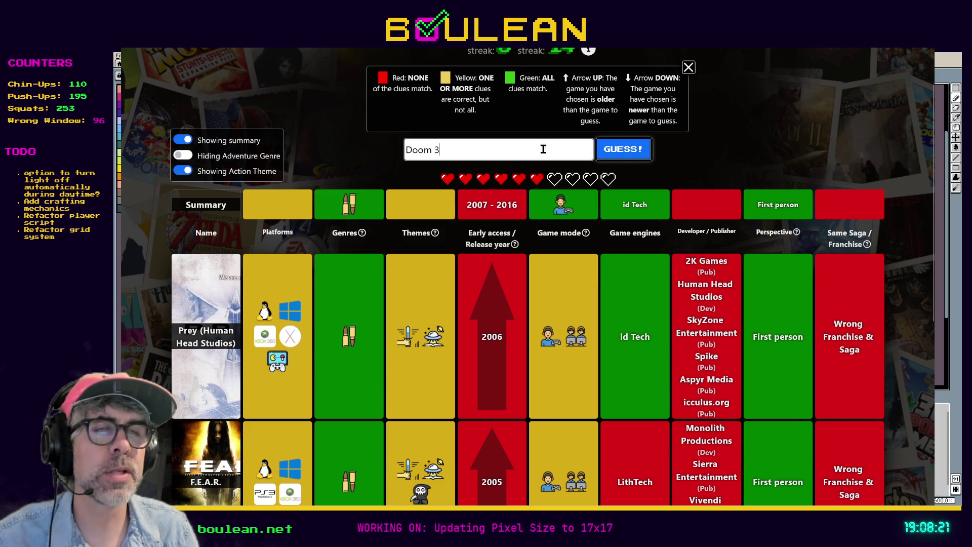
pyautogui.tripleClick(482, 156)
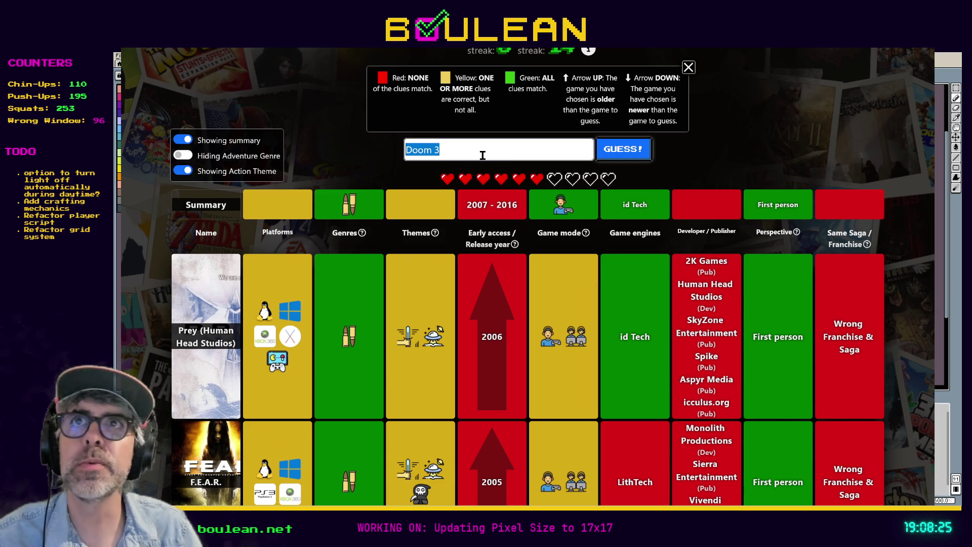
pyautogui.write('Doom')
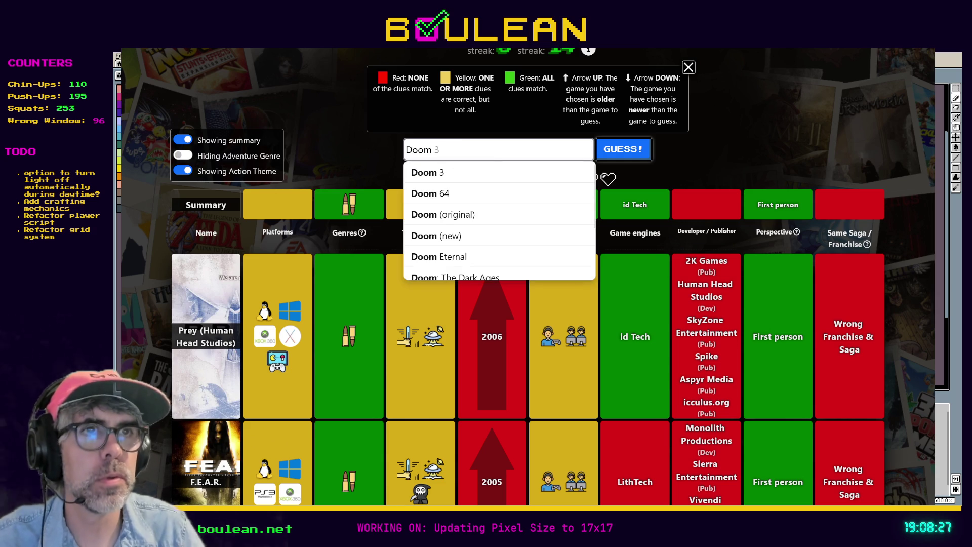
pyautogui.click(446, 236)
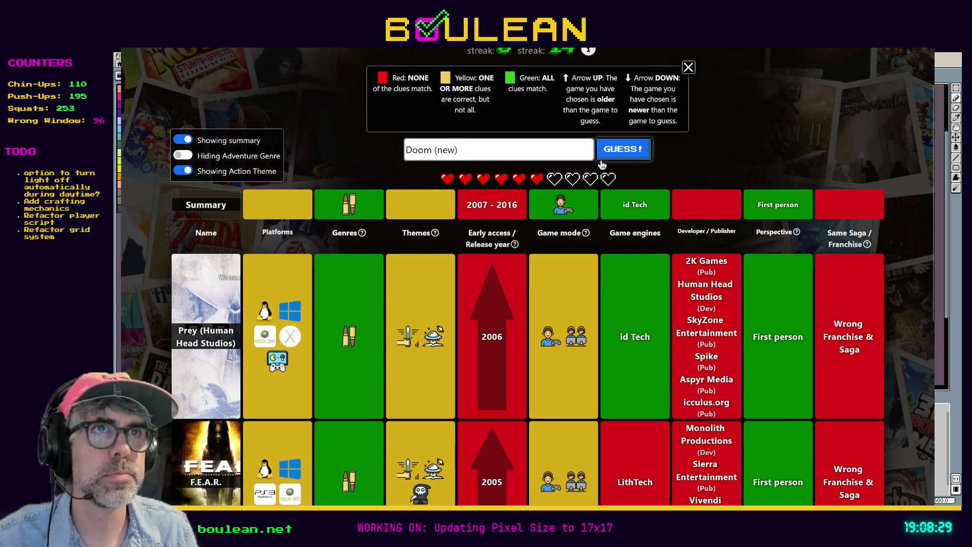
pyautogui.click(631, 156)
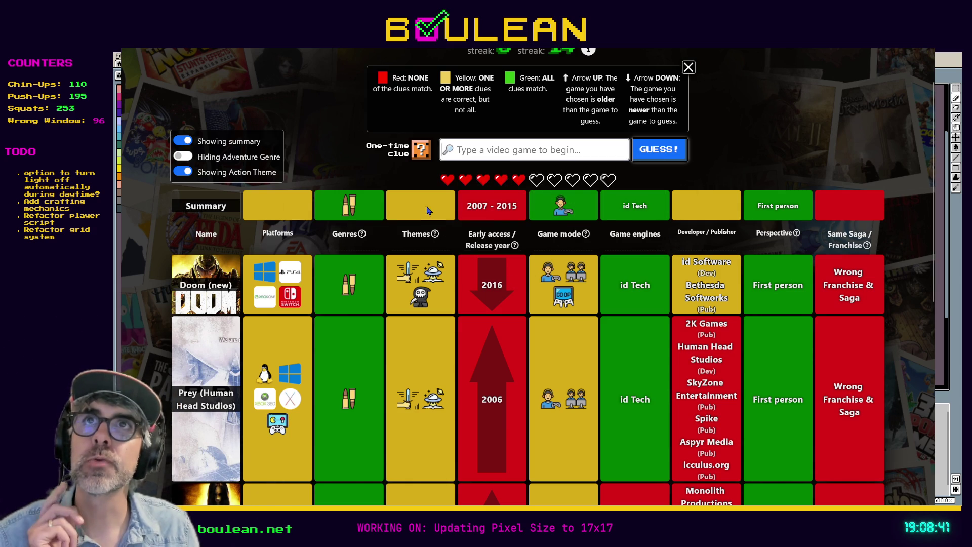
# Guess Rage, released 2011, narrowing the summary window to 2012–2015.
pyautogui.click(477, 155)
pyautogui.write('Rage')
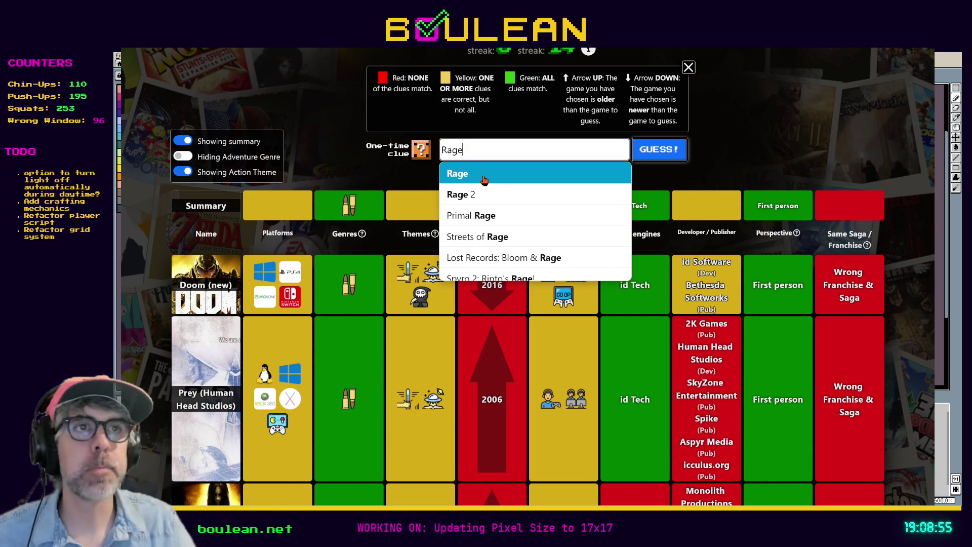
pyautogui.click(483, 177)
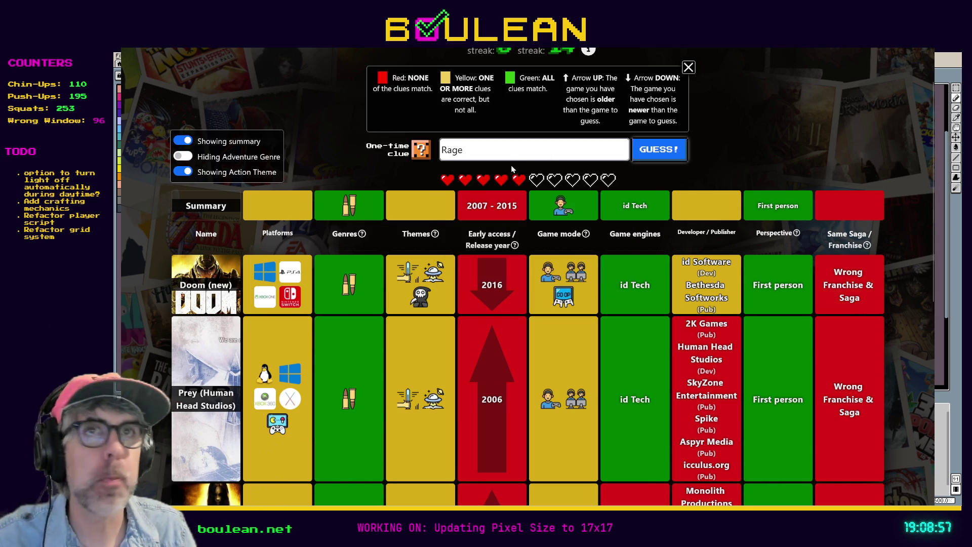
pyautogui.click(497, 157)
pyautogui.click(499, 173)
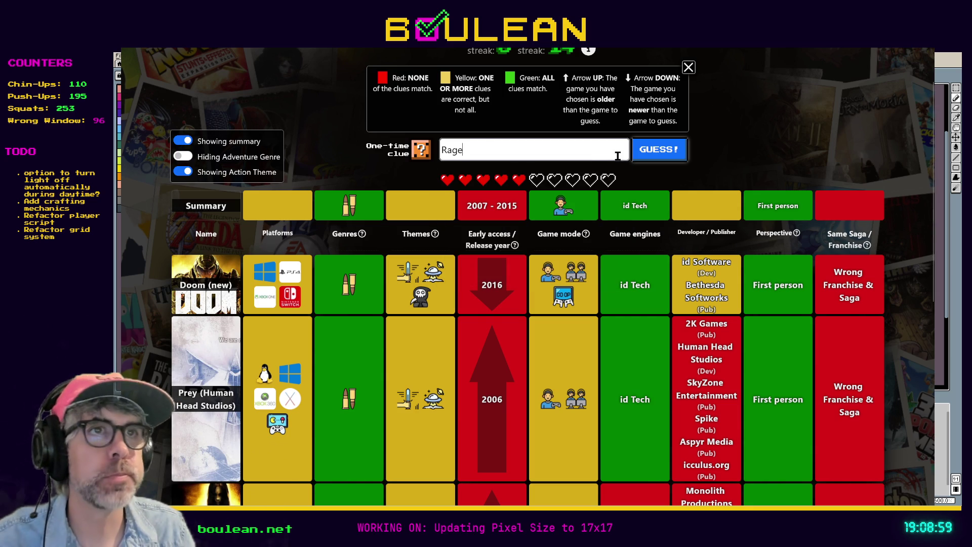
pyautogui.click(661, 154)
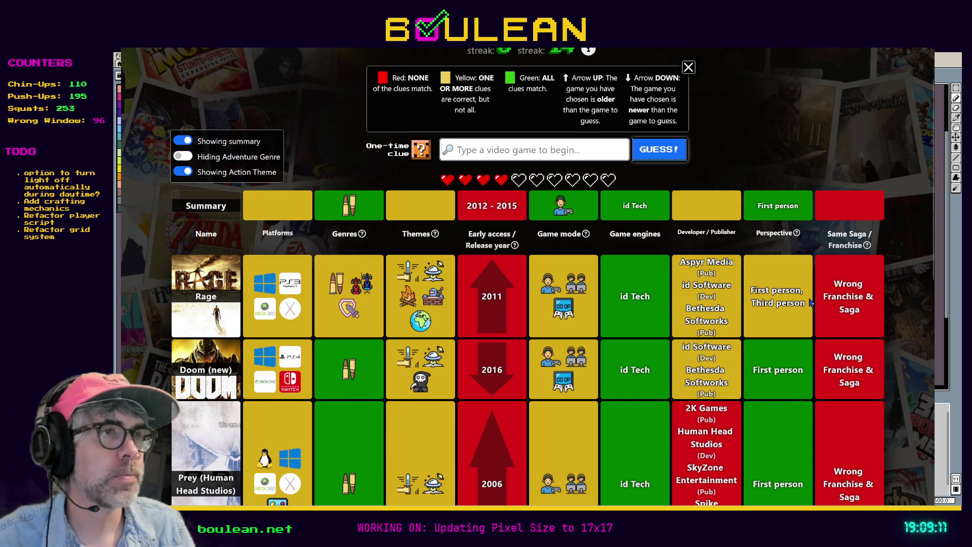
pyautogui.scroll(-3, 852, 311)
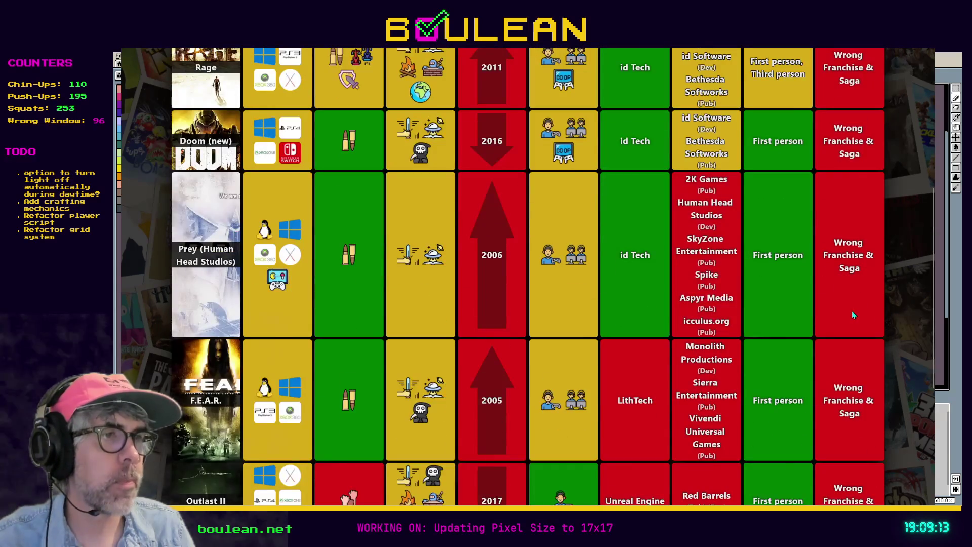
pyautogui.scroll(5, 852, 311)
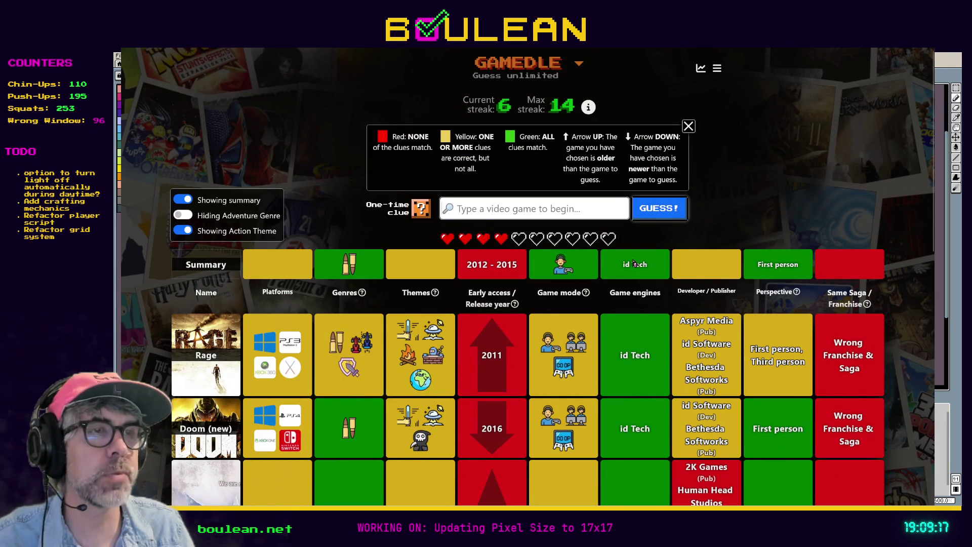
pyautogui.moveTo(586, 294)
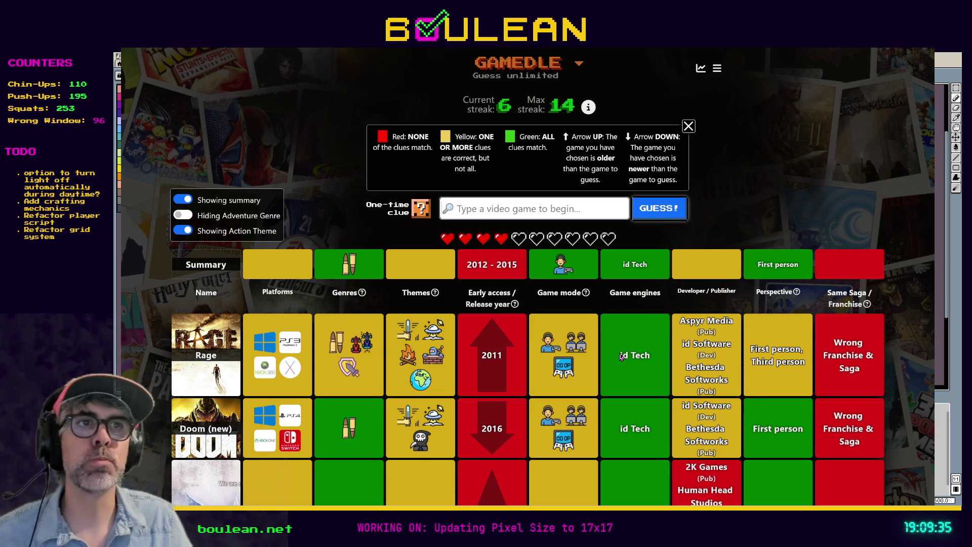
pyautogui.write('Quake')
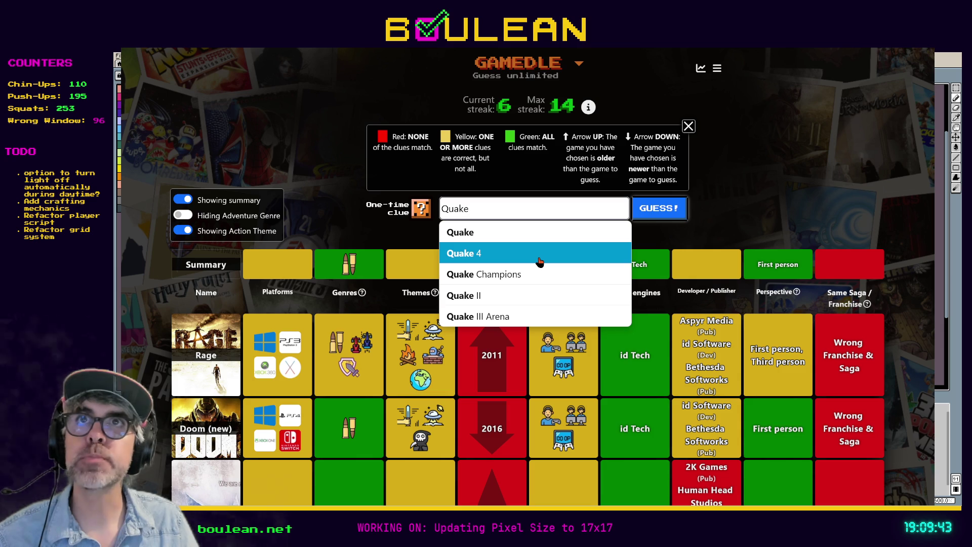
# Pick Quake III Arena as the entry, then replace it with 'Wolfen'.
pyautogui.click(517, 319)
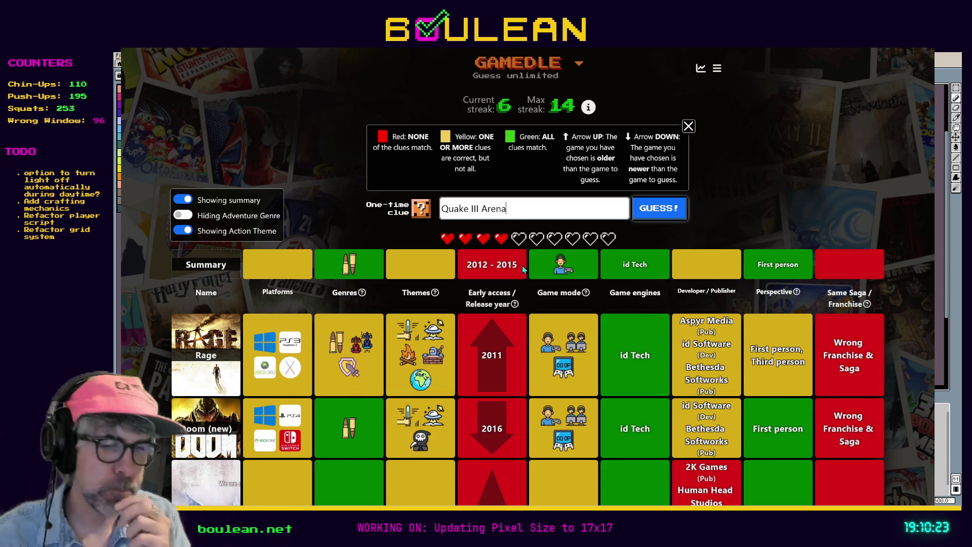
pyautogui.hotkey('ctrl', 'a')
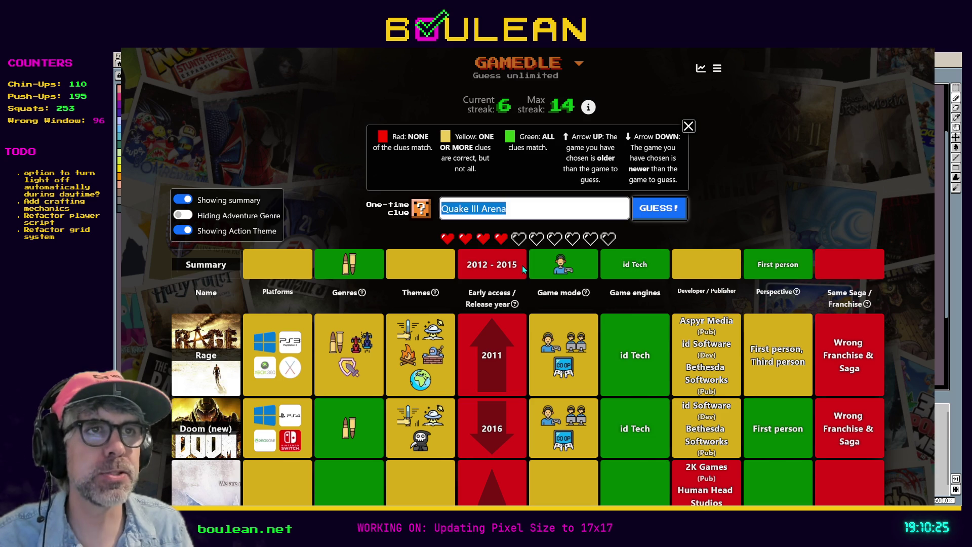
pyautogui.write('Wolfen')
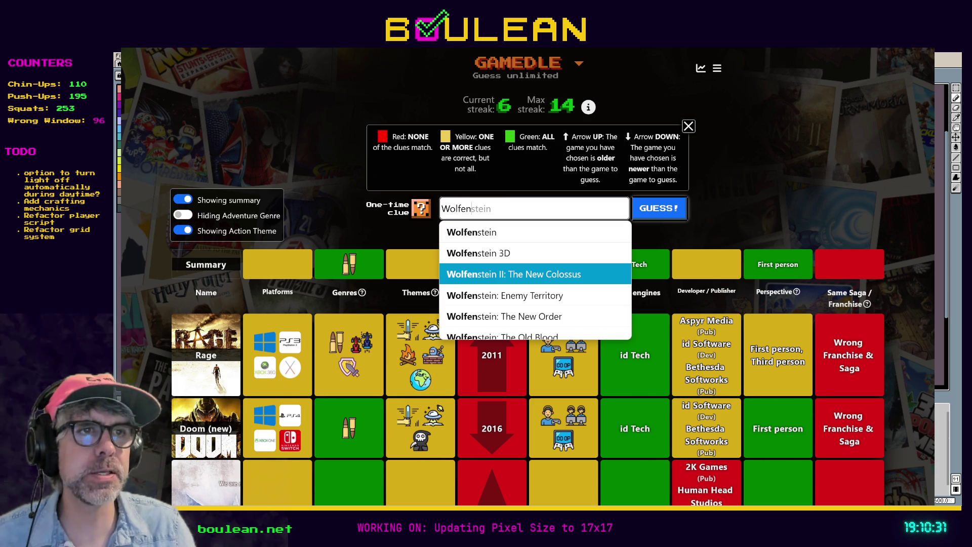
# Guess Wolfenstein: The New Order, pinning 2015, MachineGames and the correct franchise.
pyautogui.scroll(-2, 567, 276)
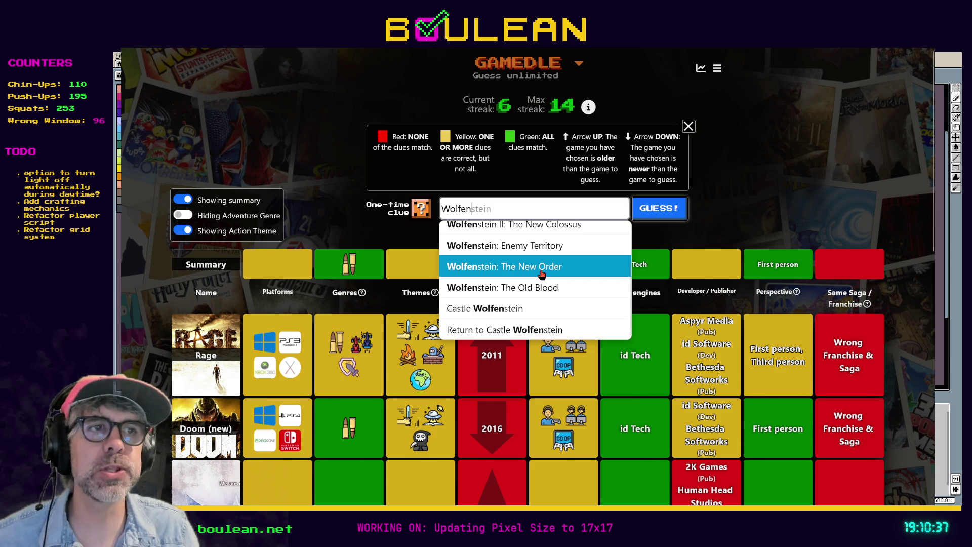
pyautogui.scroll(-2, 541, 274)
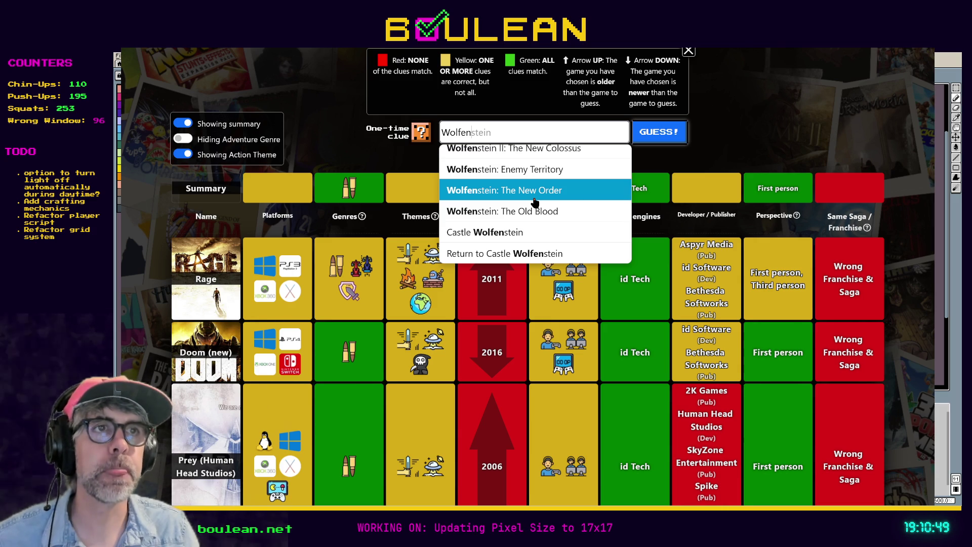
pyautogui.scroll(2, 534, 202)
pyautogui.scroll(-2, 537, 203)
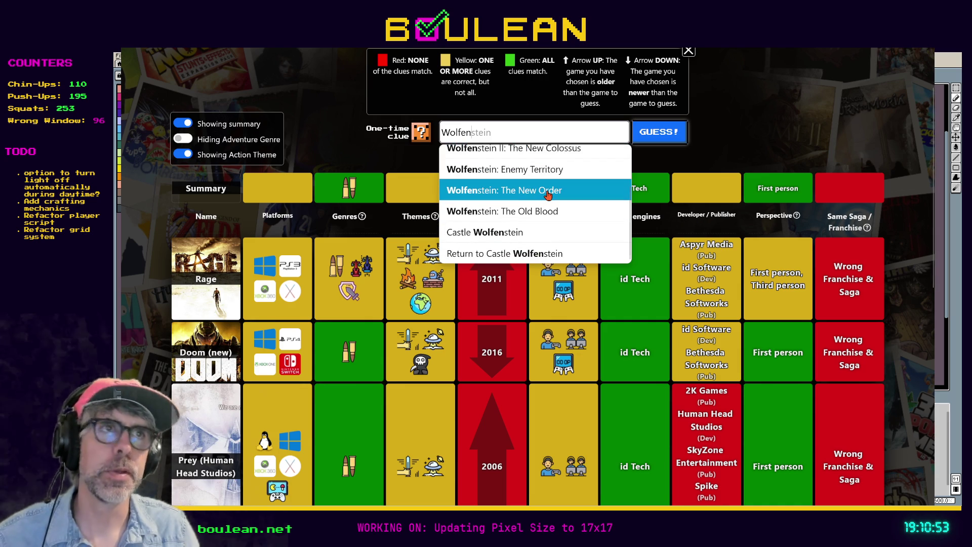
pyautogui.click(548, 194)
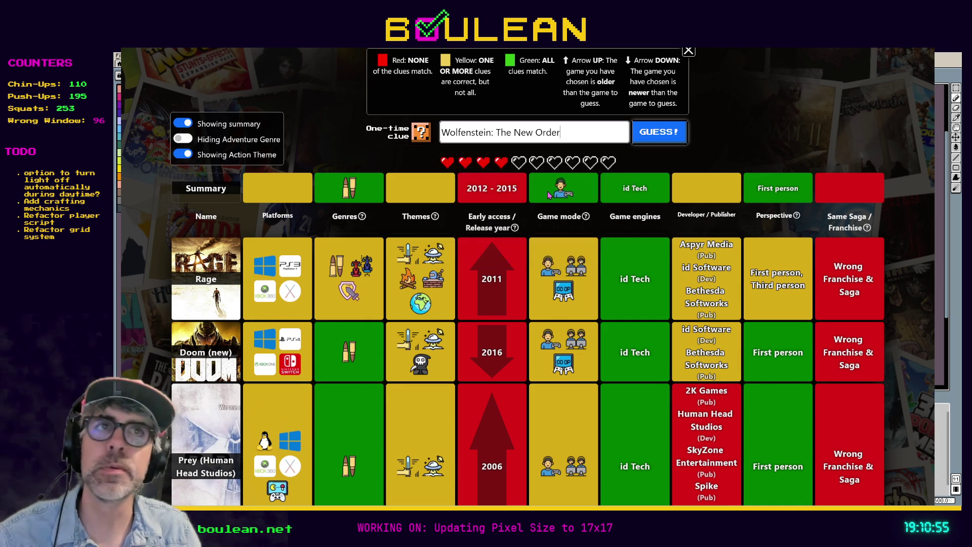
pyautogui.click(654, 143)
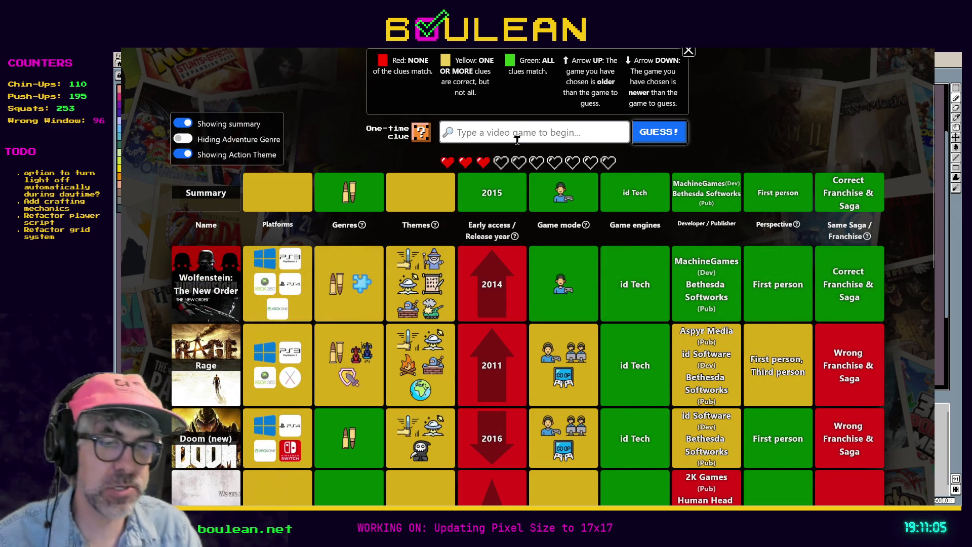
# Retype 'Wolfenstein' and guess Wolfenstein: Enemy Territory, a correct-franchise 2003 release.
pyautogui.click(517, 141)
pyautogui.write('Wolfenst')
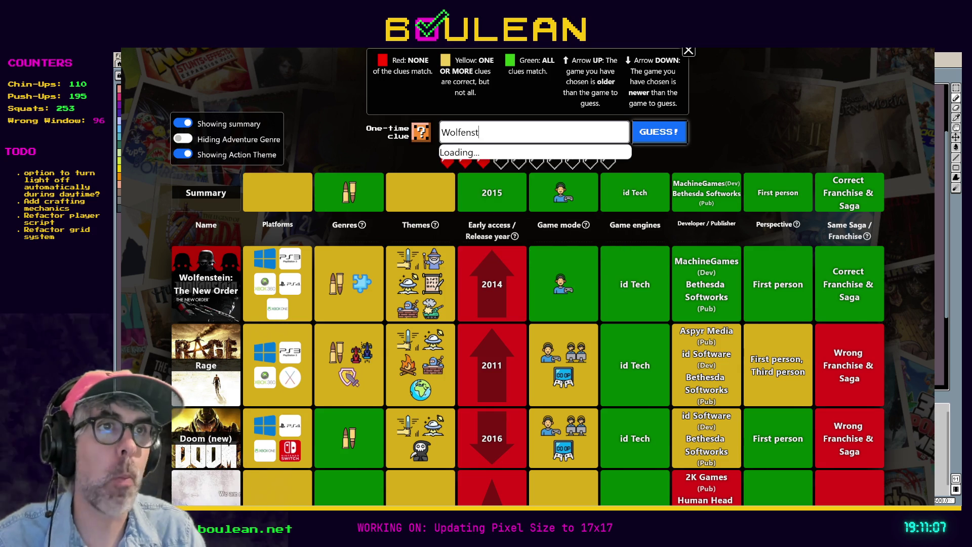
pyautogui.write('ein: Enemy Territory')
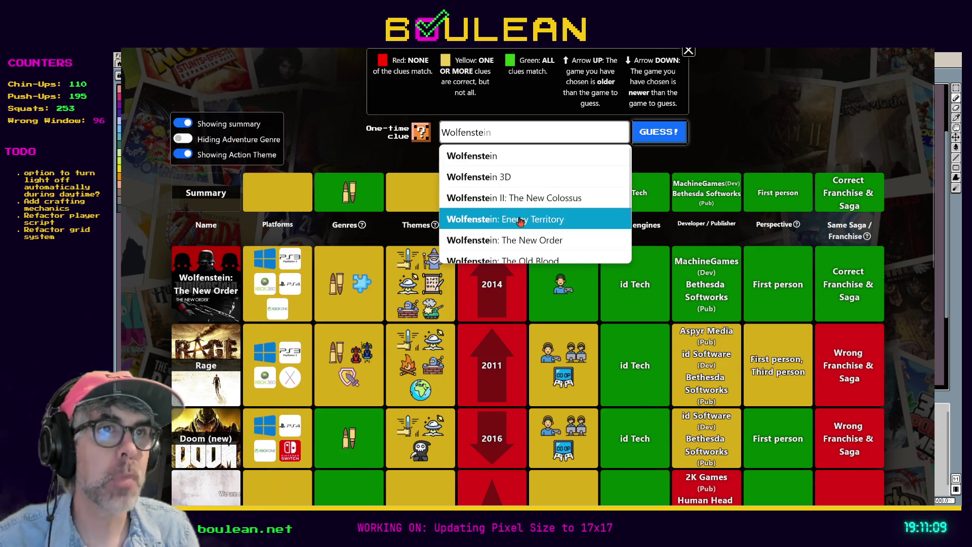
pyautogui.click(549, 219)
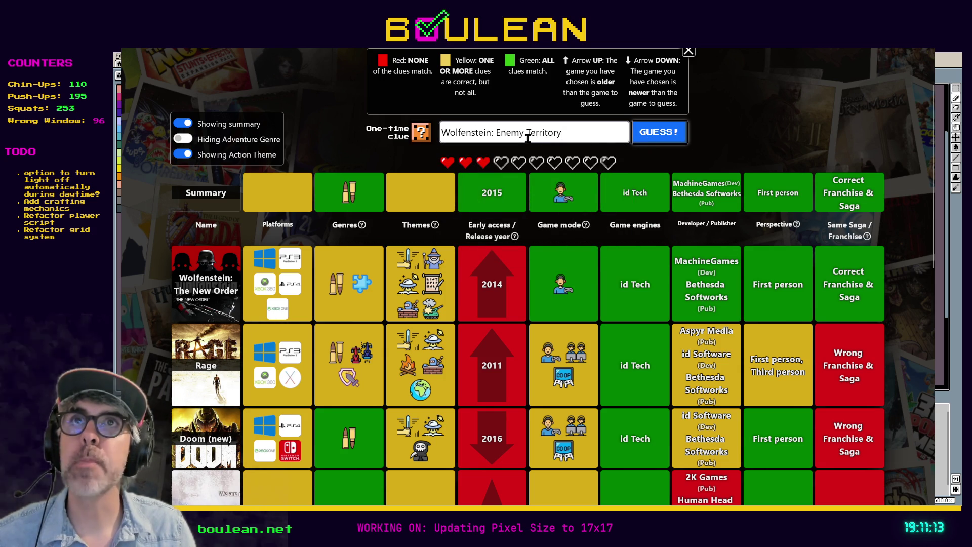
pyautogui.tripleClick(564, 134)
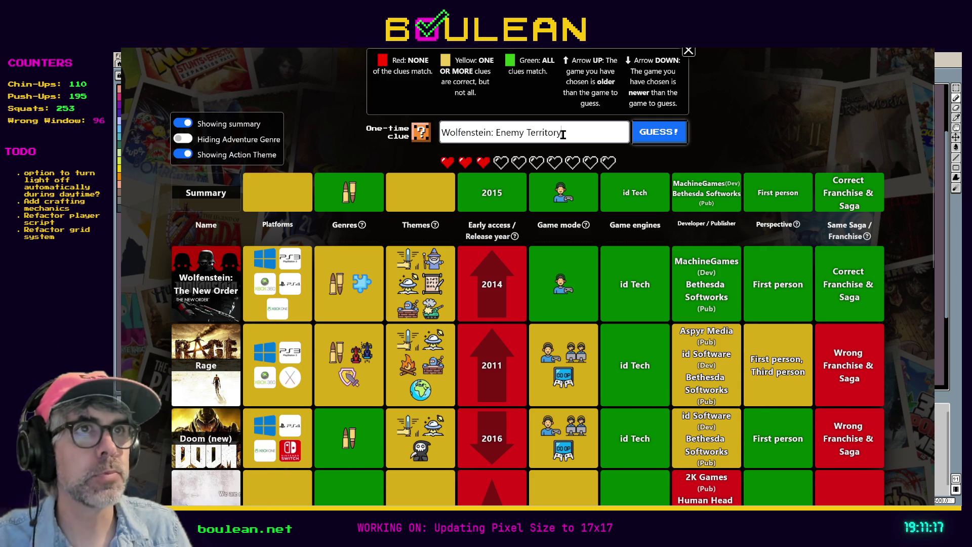
pyautogui.write('Wolfenstein')
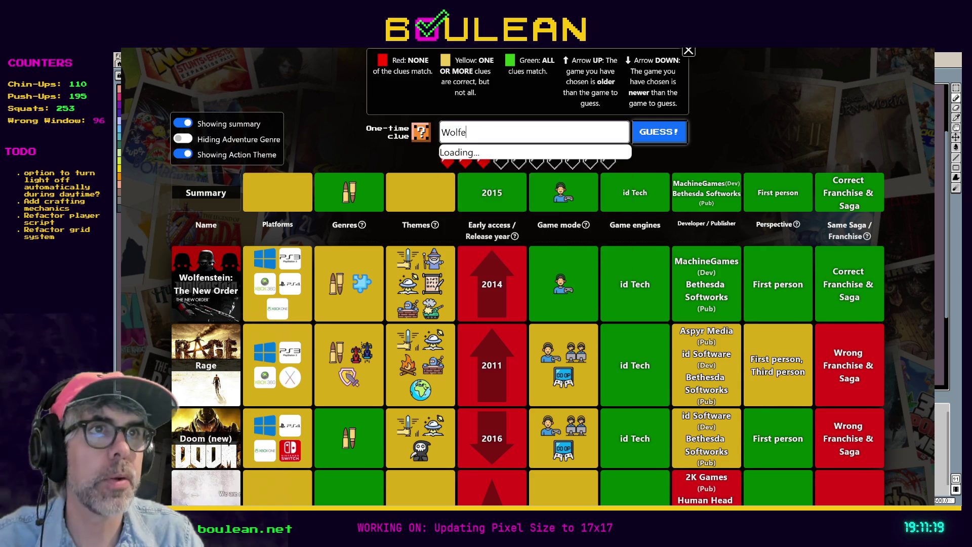
pyautogui.scroll(-2, 567, 187)
pyautogui.scroll(2, 569, 188)
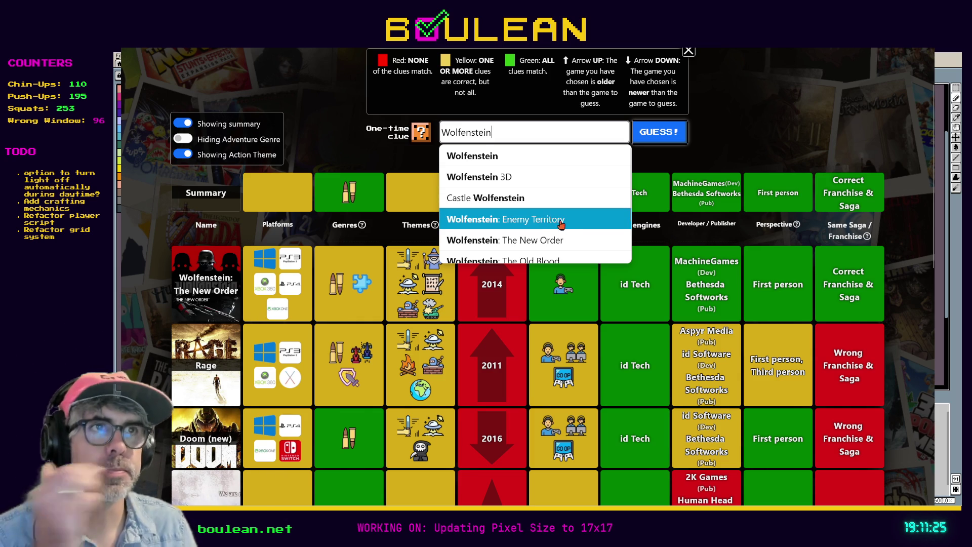
pyautogui.click(560, 223)
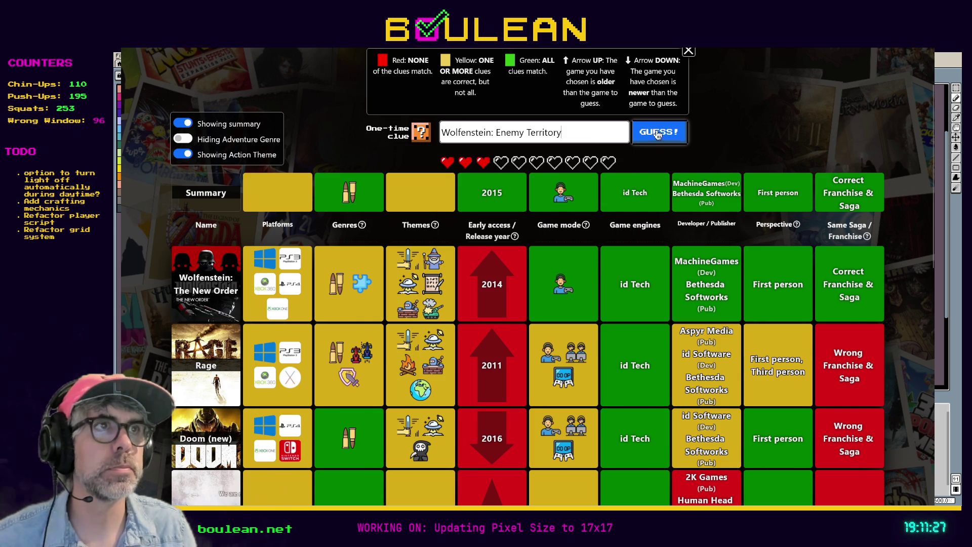
pyautogui.click(656, 135)
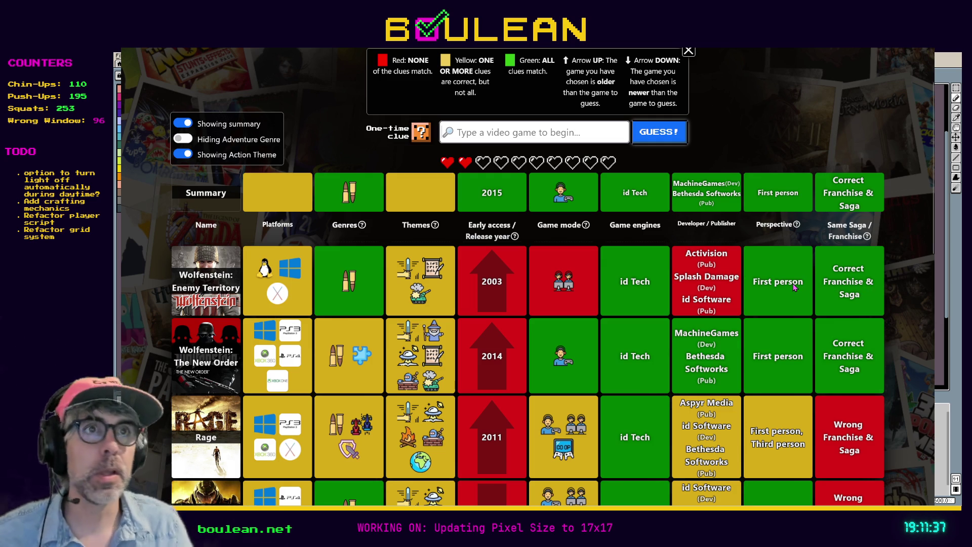
# Spend a heart on the one-time clue to reveal the full Themes set.
pyautogui.click(421, 134)
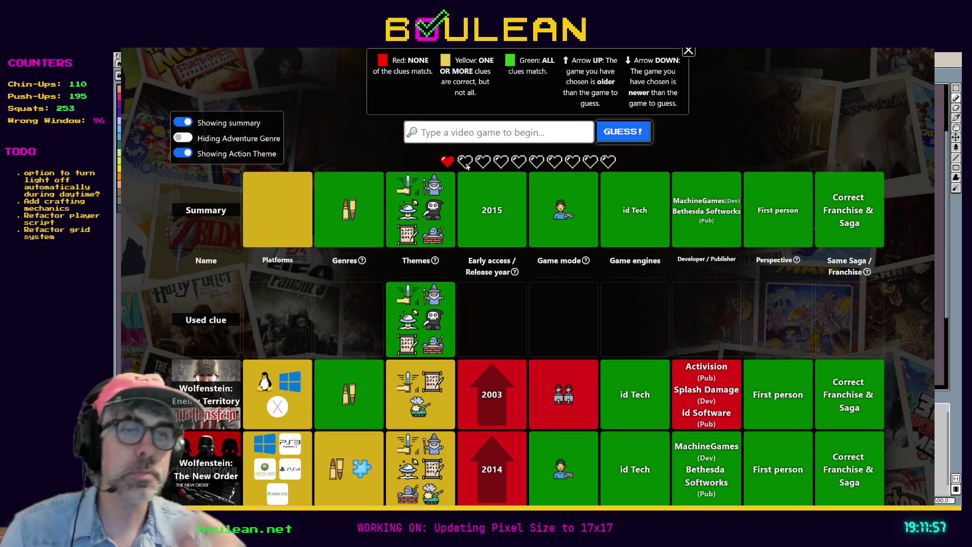
# Enter Wolfenstein: The Old Blood from the 'Wolfen' suggestions as the final pick.
pyautogui.write('Wolfen')
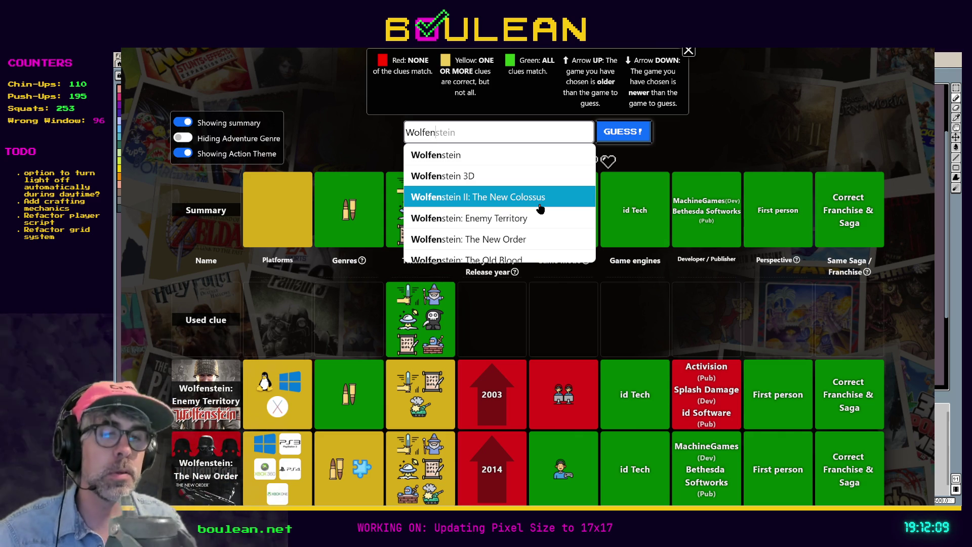
pyautogui.scroll(-2, 541, 208)
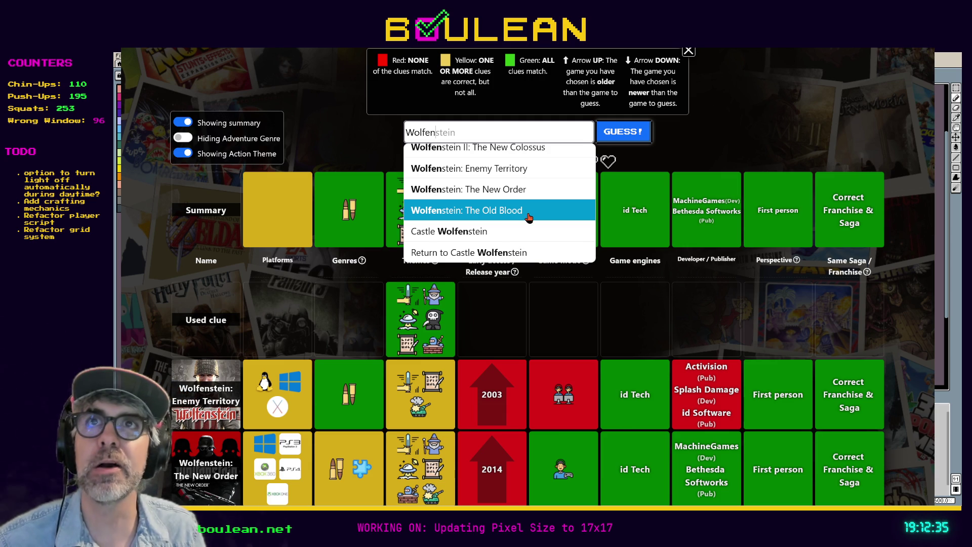
pyautogui.click(529, 217)
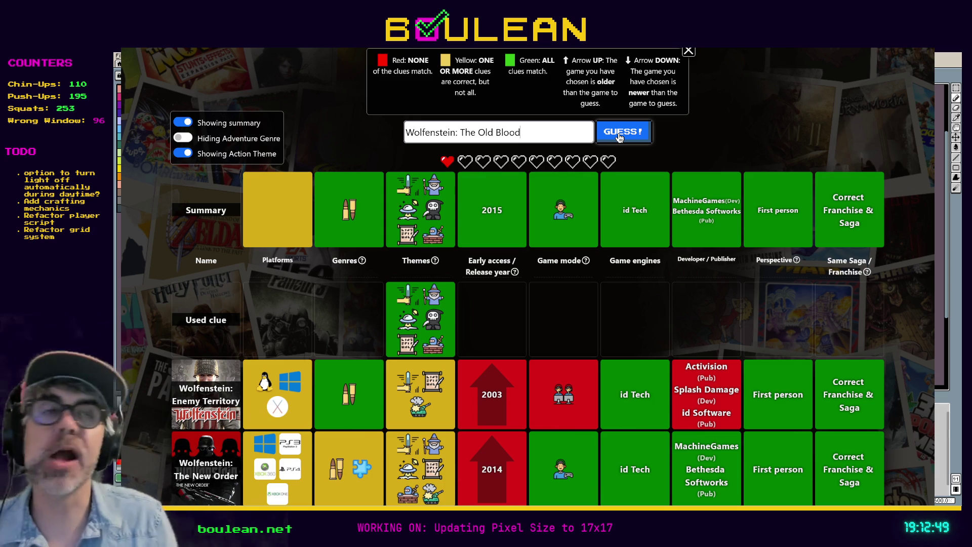
# Guess Wolfenstein: The Old Blood to solve the puzzle, exit browser fullscreen, and switch to Aseprite.
pyautogui.click(619, 138)
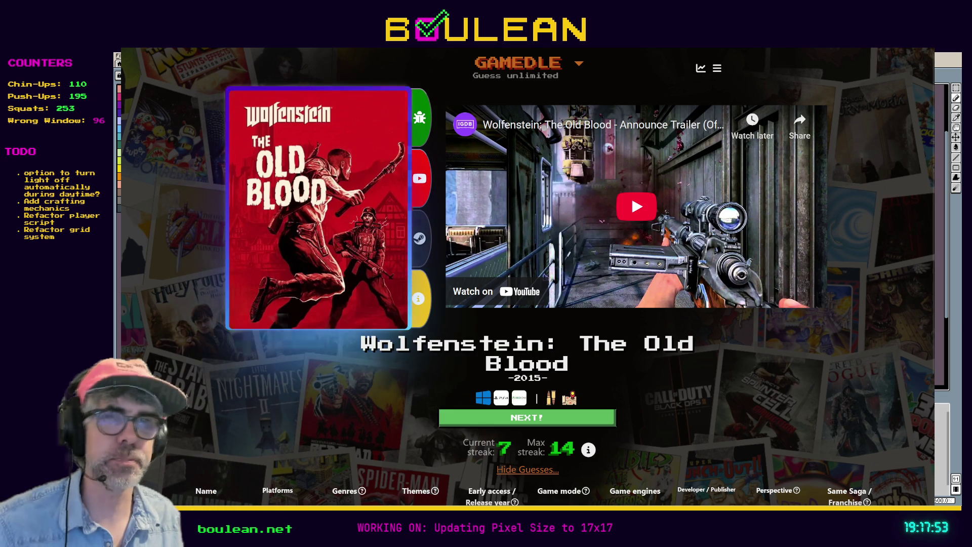
pyautogui.press('F11')
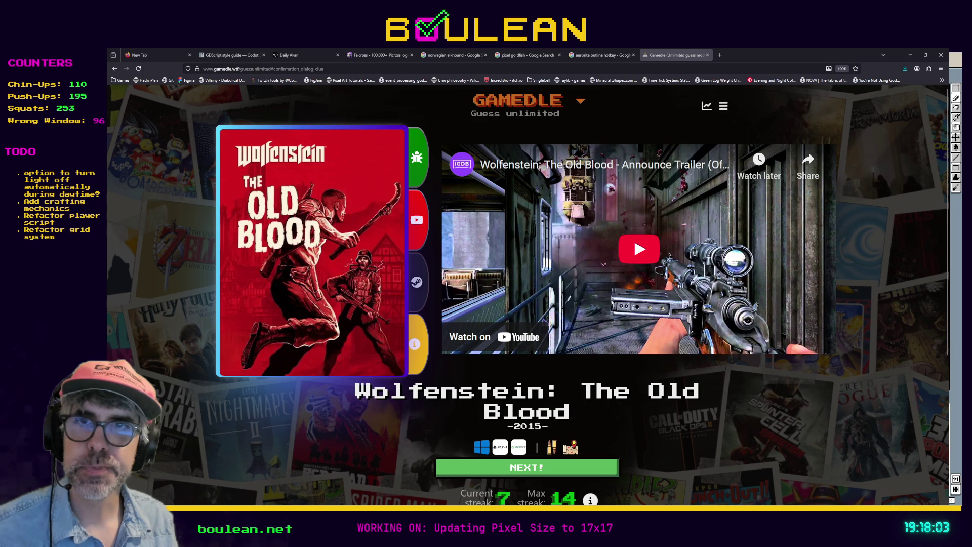
pyautogui.hotkey('alt', 'Tab')
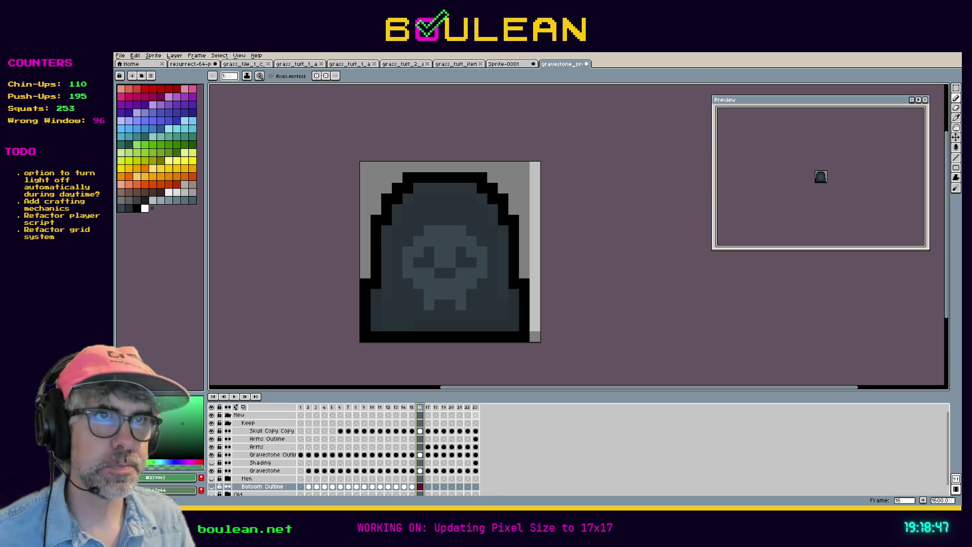
pyautogui.press('Right')
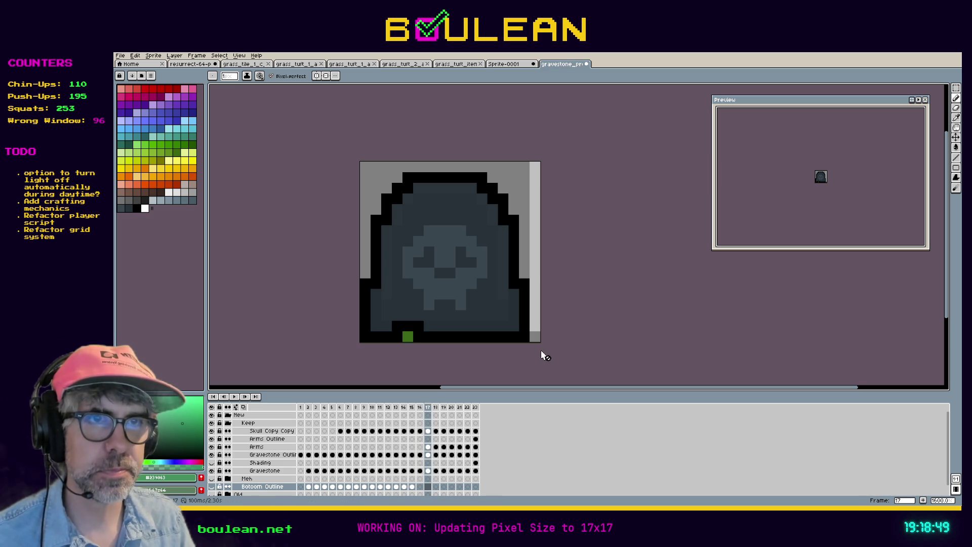
pyautogui.press('Left')
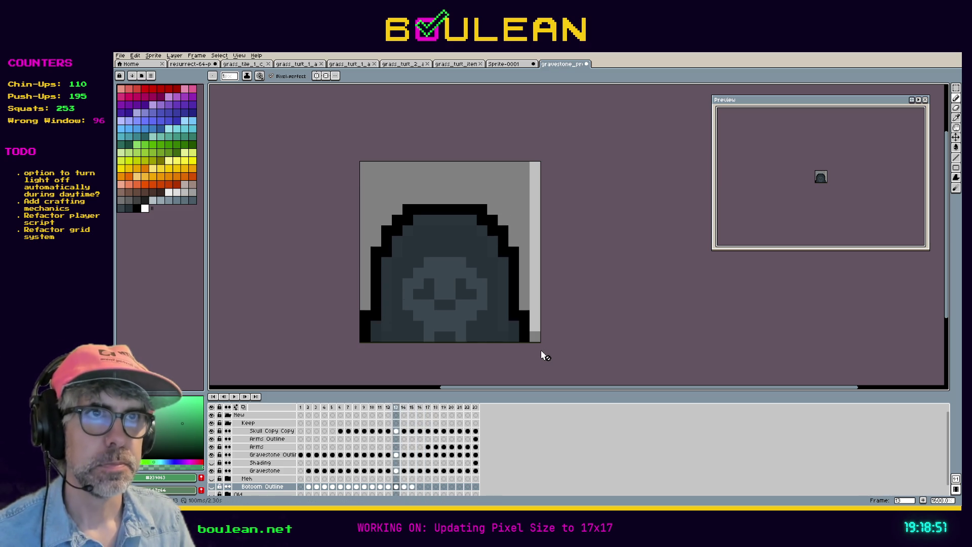
pyautogui.press('Right')
pyautogui.press('Left')
pyautogui.press('Right')
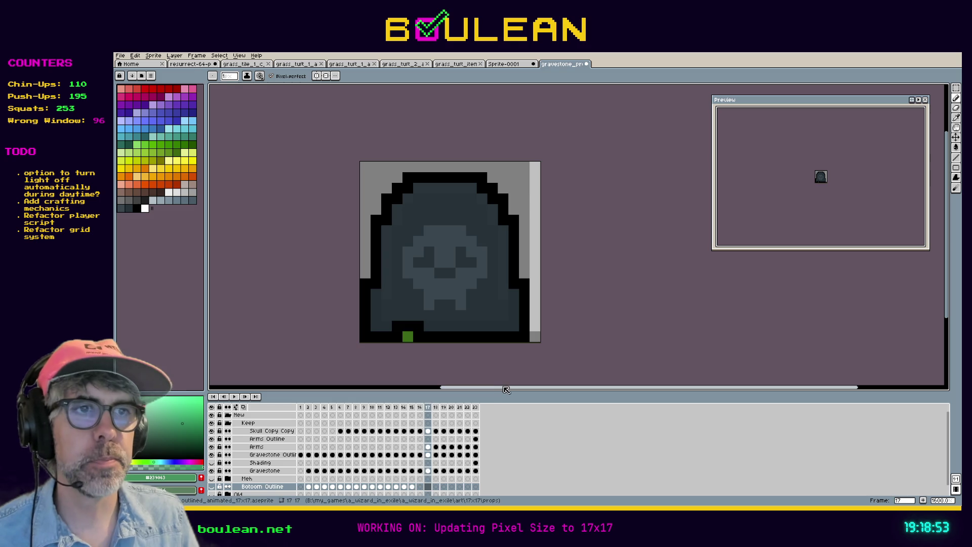
pyautogui.press('Right')
pyautogui.press('Left')
pyautogui.press('Right')
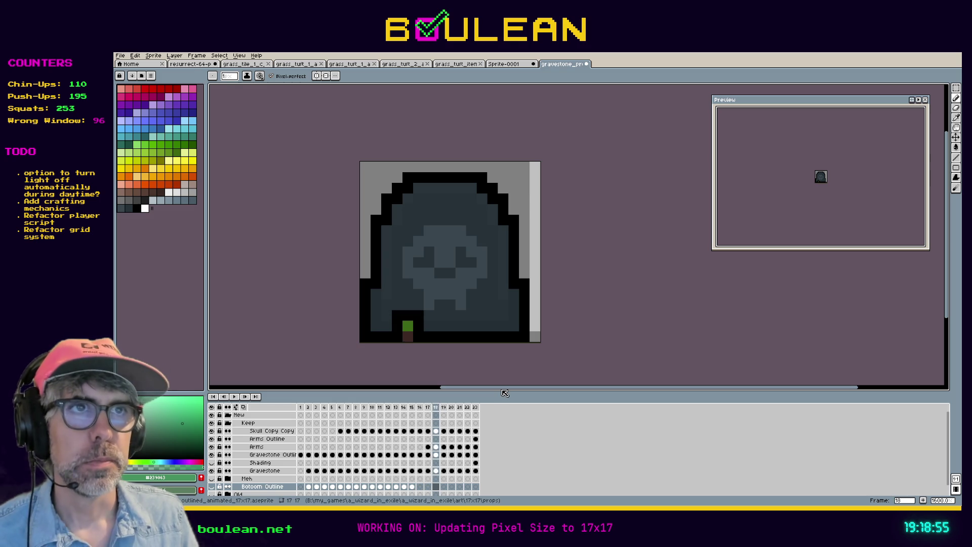
pyautogui.press('Right')
pyautogui.press('Right')
pyautogui.press('Right')
pyautogui.press('Left')
pyautogui.press('Left')
pyautogui.press('Left')
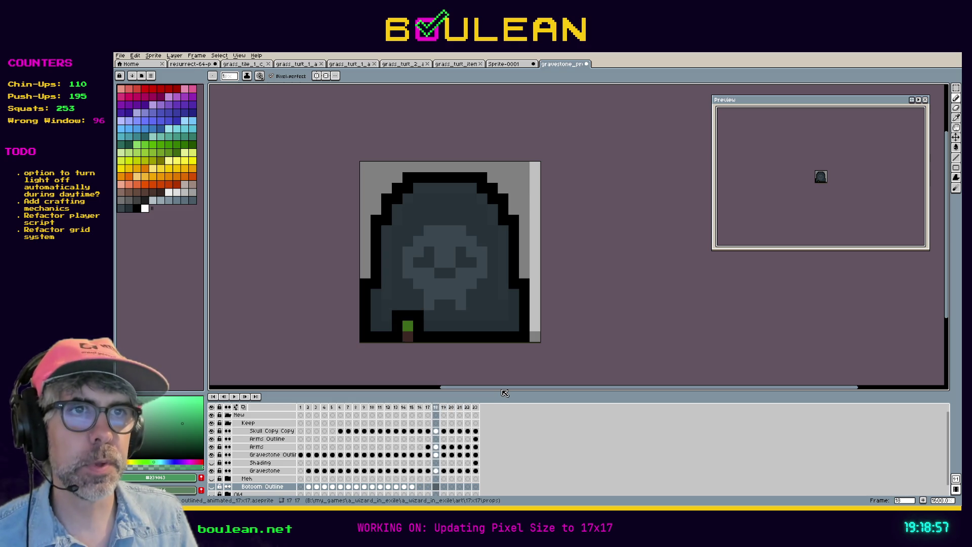
pyautogui.press('Left')
pyautogui.press('Left')
pyautogui.hscroll(-2, 501, 389)
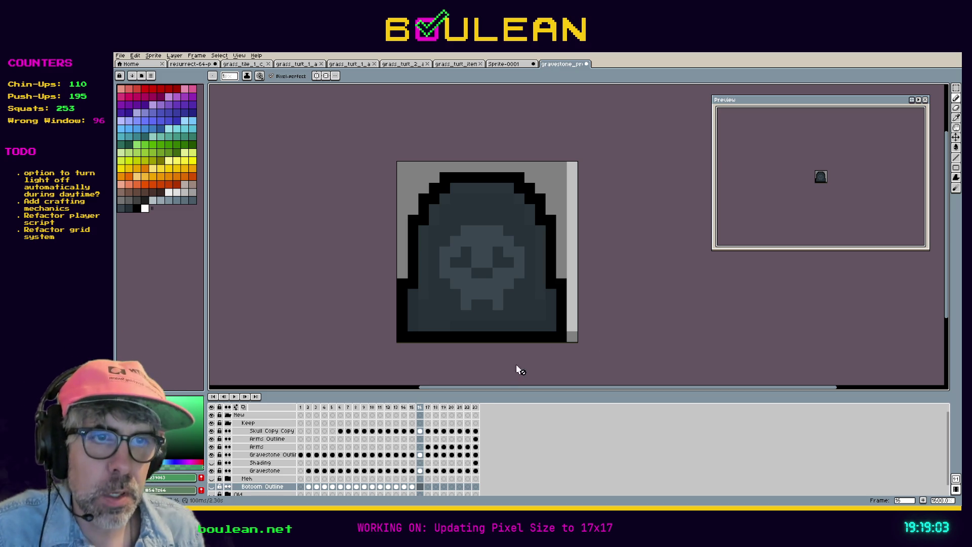
pyautogui.moveTo(427, 388); pyautogui.dragTo(408, 388)
pyautogui.moveTo(383, 354)
pyautogui.mouseDown()
pyautogui.moveTo(452, 339)
pyautogui.moveTo(441, 340)
pyautogui.mouseUp()
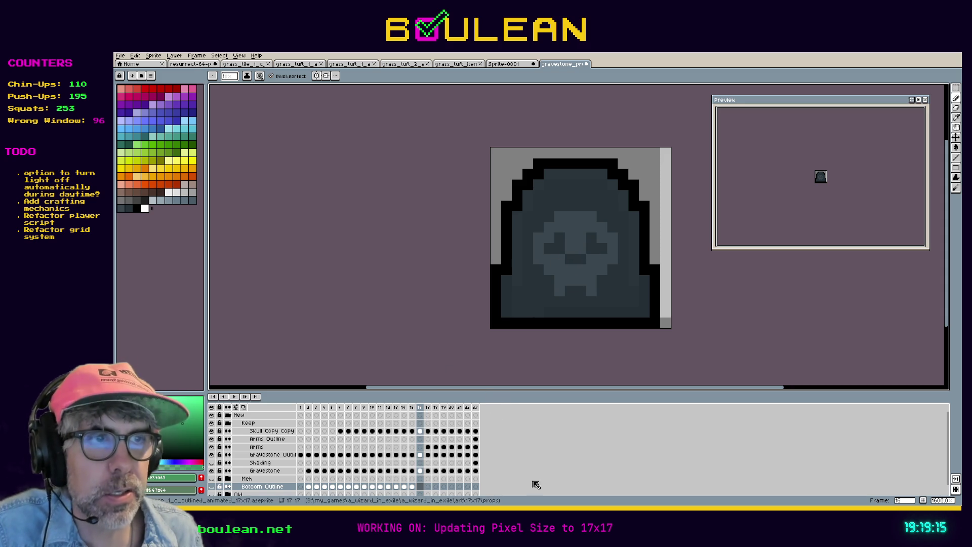
# Check the gravestone's 17×17 canvas size without resizing, then bring up the New Sprite settings.
pyautogui.click(153, 56)
pyautogui.click(171, 100)
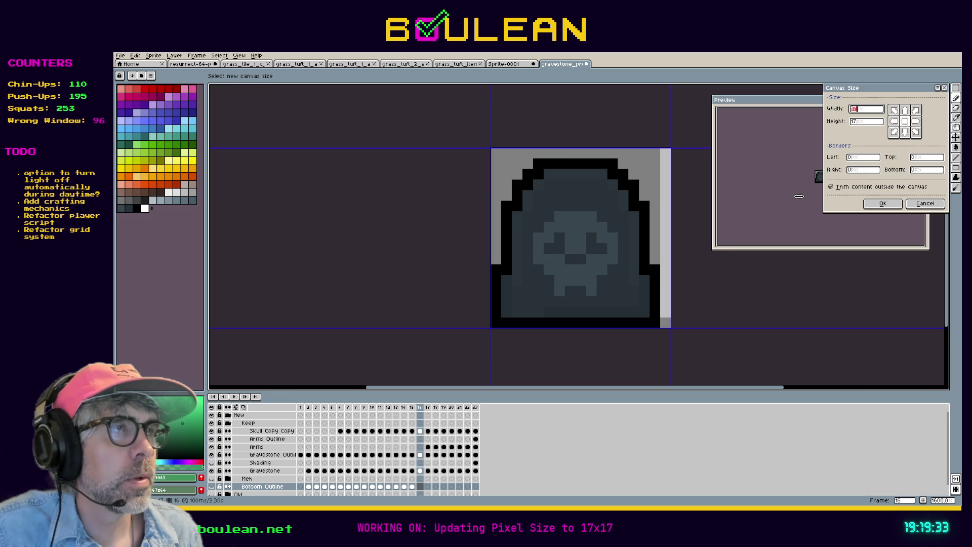
pyautogui.click(924, 204)
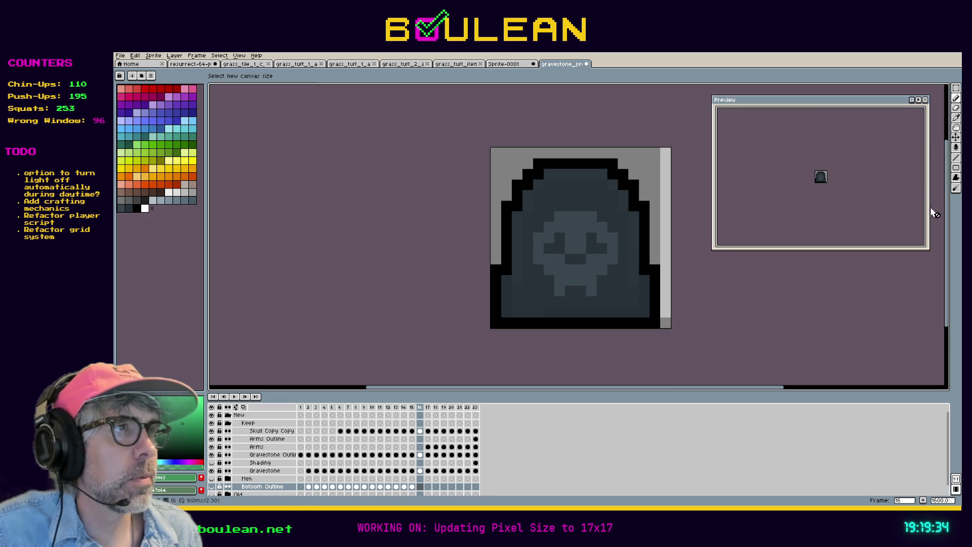
pyautogui.click(120, 55)
pyautogui.click(128, 66)
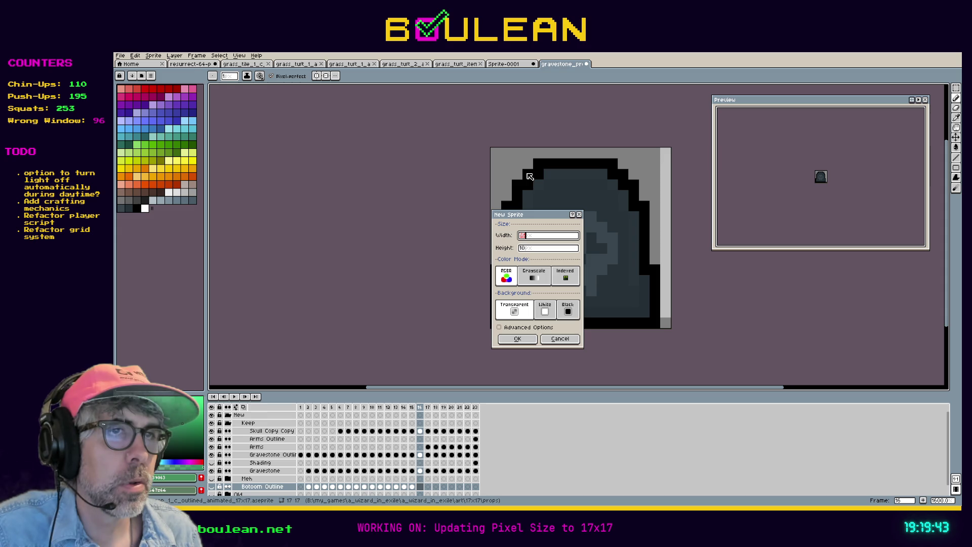
# Create a blank 10×10 RGB sprite, Sprite-0002, and zoom in on its canvas.
pyautogui.write('1')
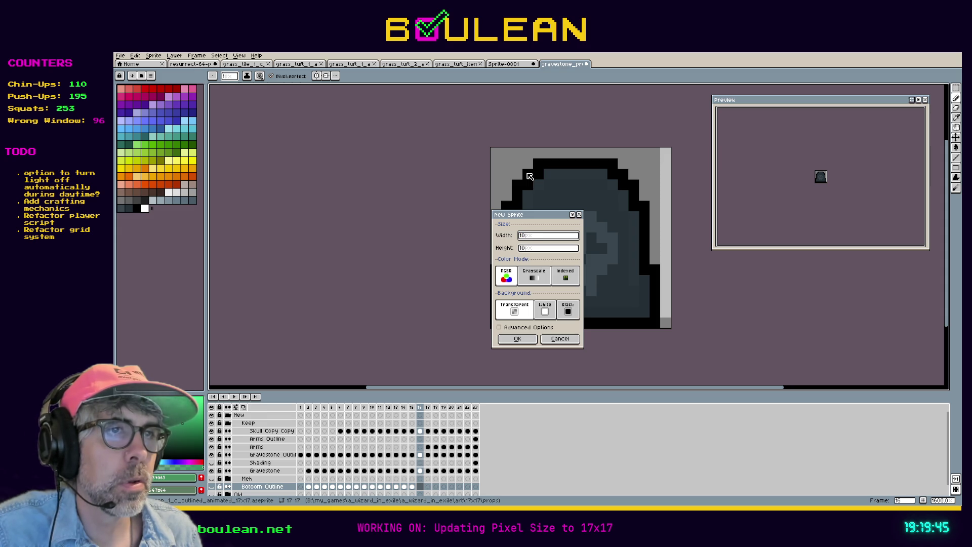
pyautogui.press('Return')
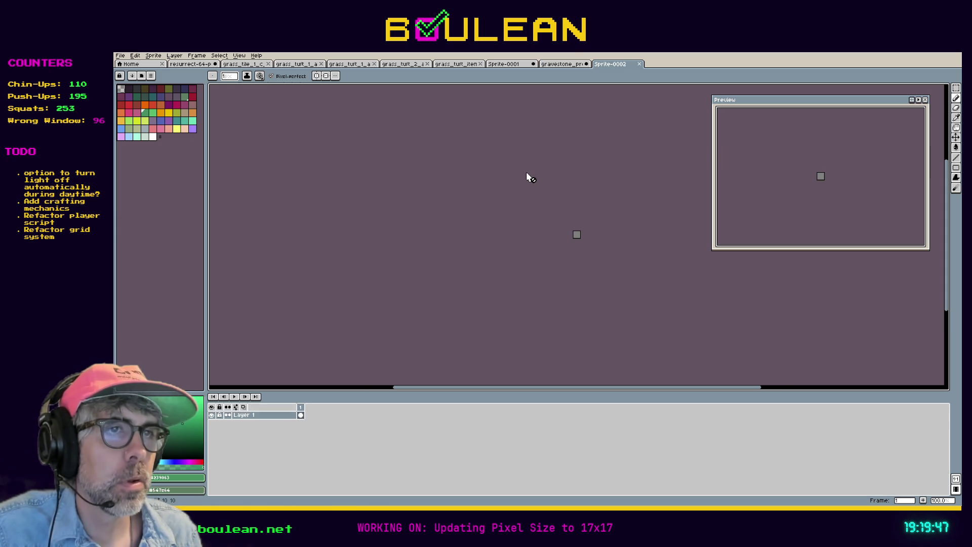
pyautogui.scroll(4, 628, 224)
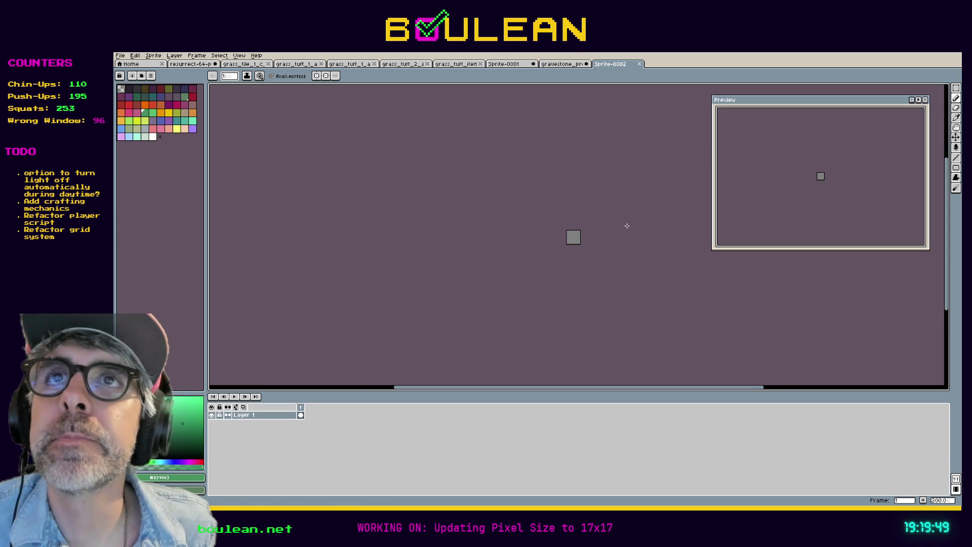
pyautogui.scroll(1, 627, 227)
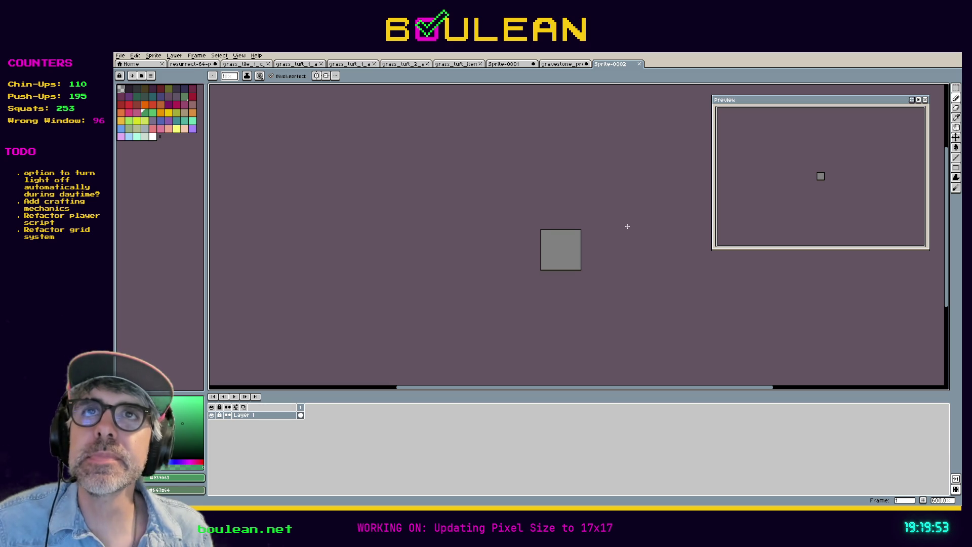
pyautogui.scroll(3, 628, 226)
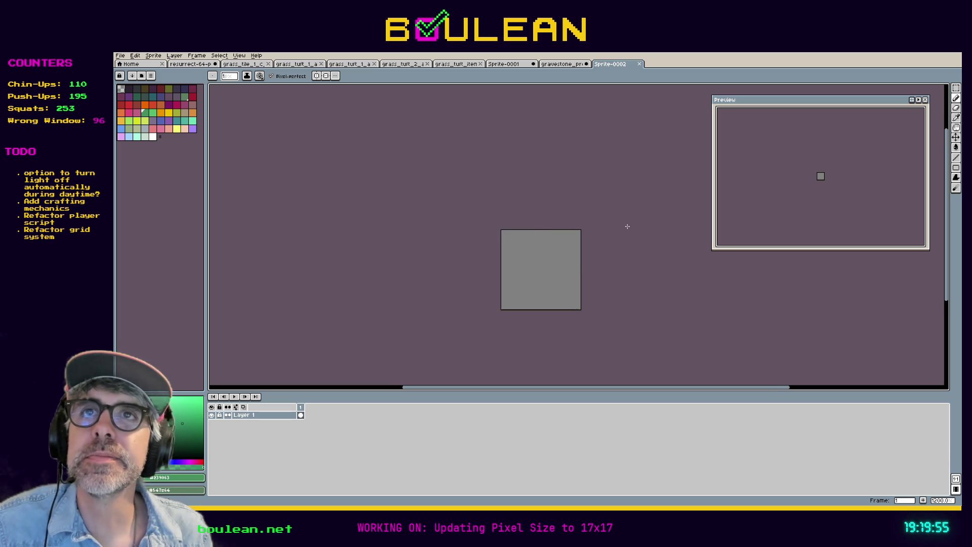